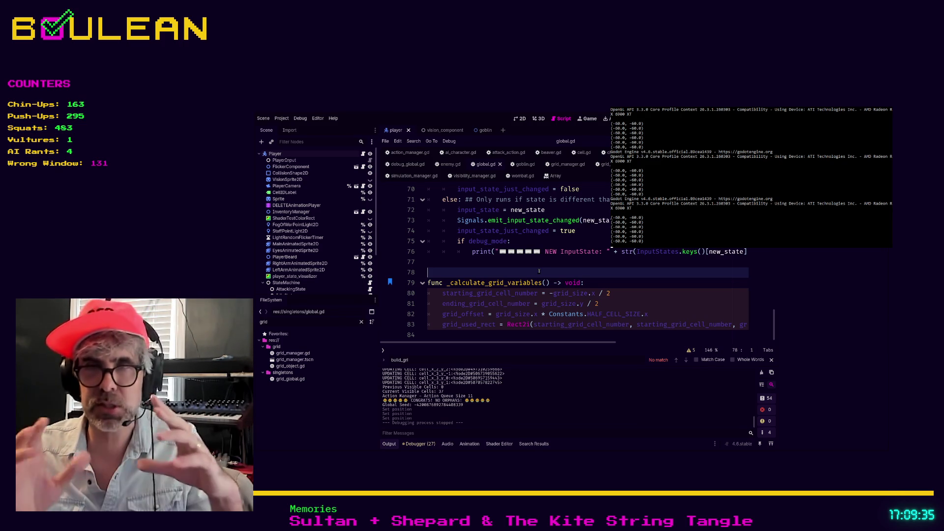
# Test-run the Godot project with F5, then stop it with F8
pyautogui.press('Up')
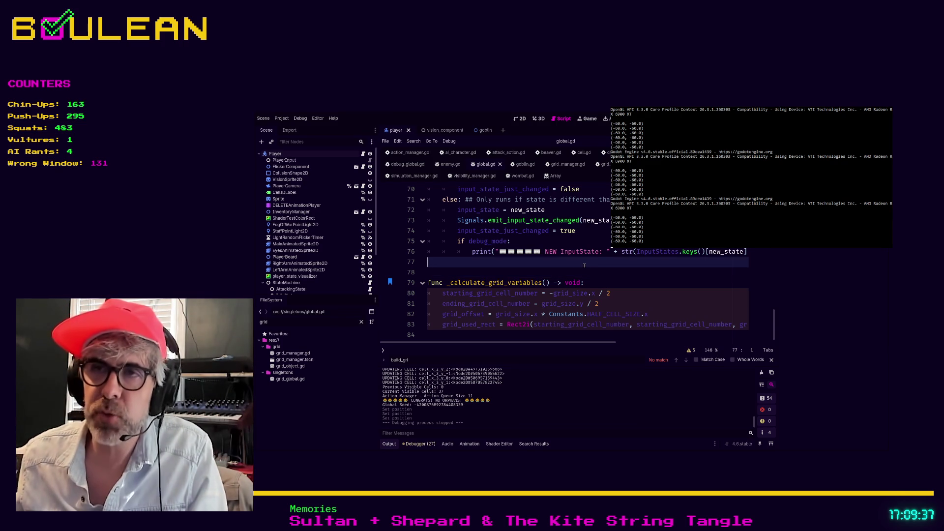
pyautogui.press('F5')
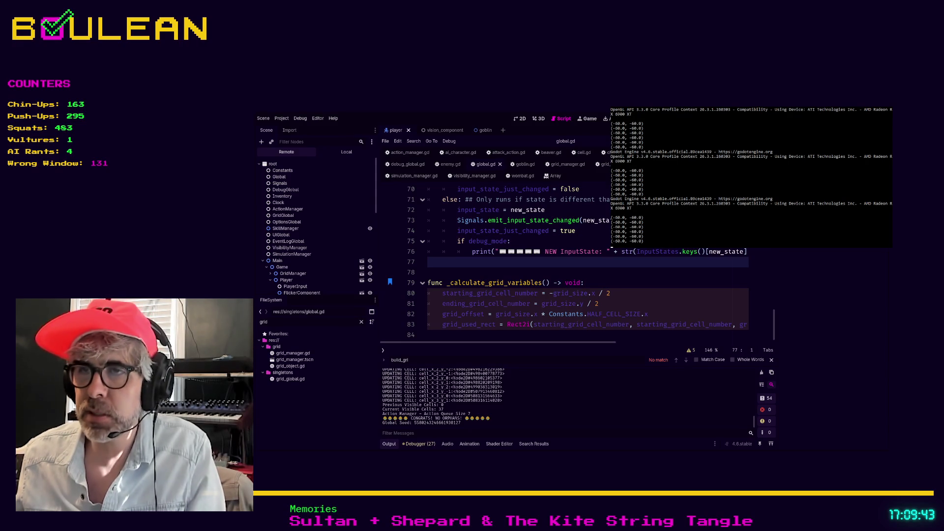
pyautogui.press('F8')
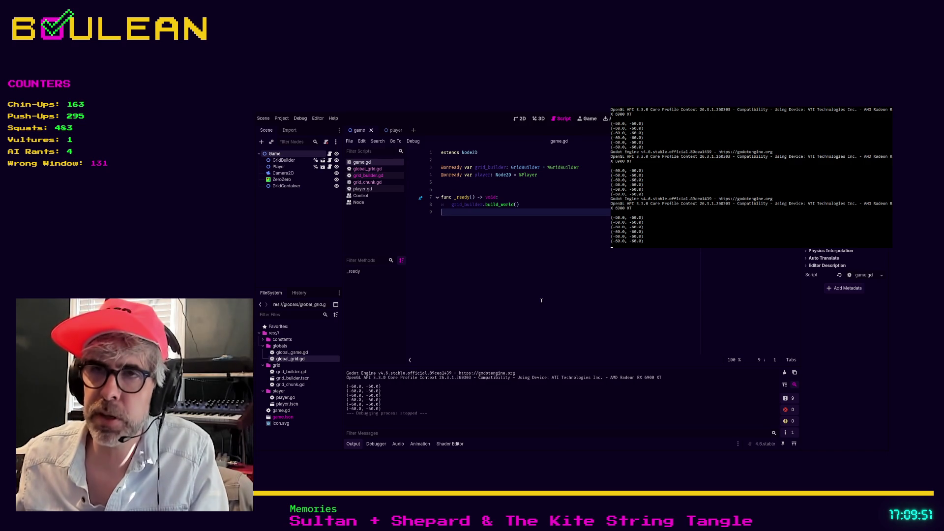
# Relaunch the game so its window renders the coloured grid chunks
pyautogui.press('F5')
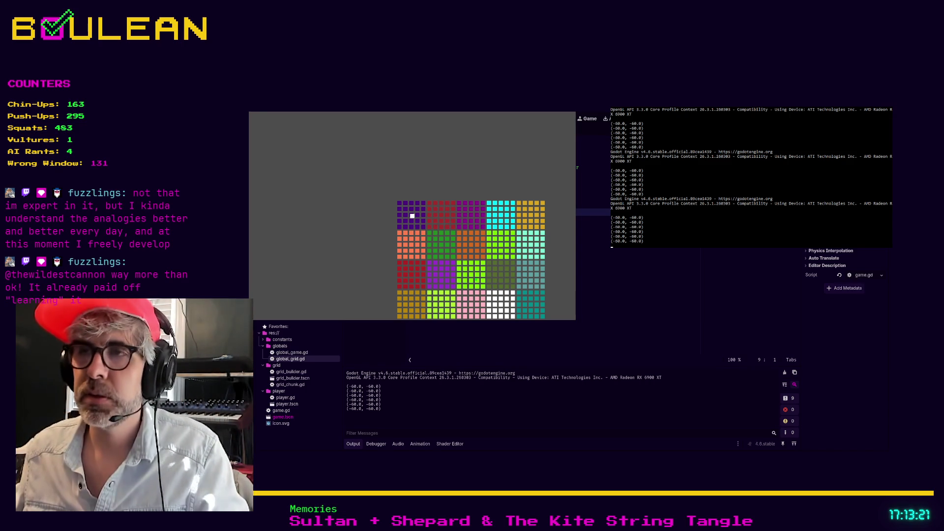
# Stop the running game and switch to the 'Whack Everything!' note in Obsidian
pyautogui.press('F8')
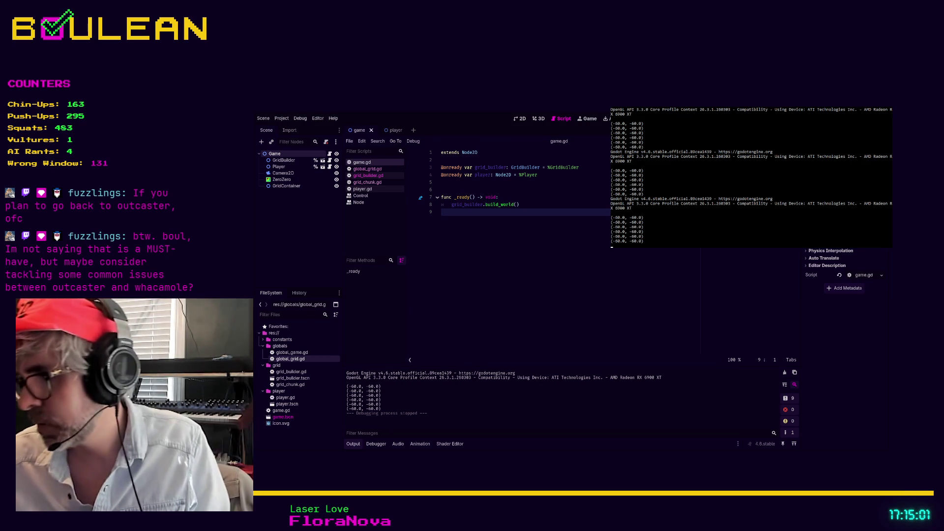
pyautogui.hotkey('alt', 'Tab')
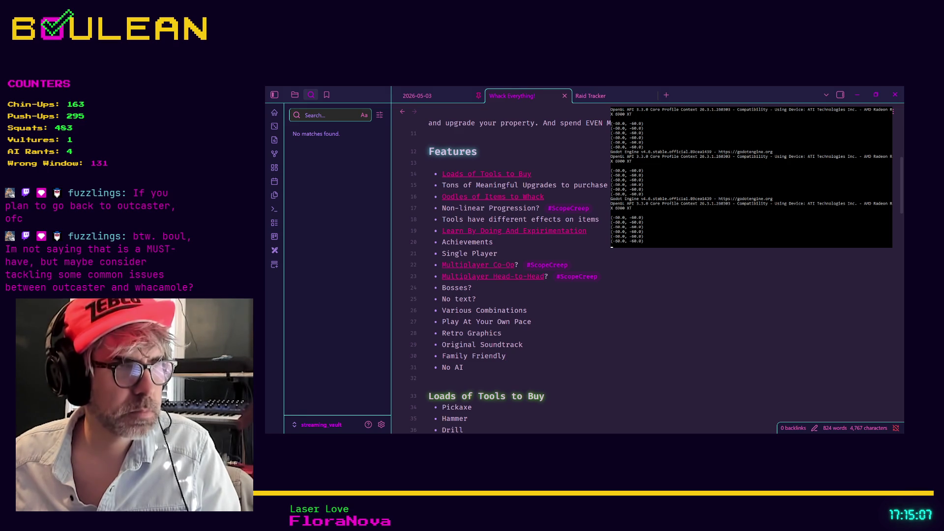
# Fold the Features, Mechanics, Game Stages, Options and Controls sections, leaving Things to consider expanded
pyautogui.hotkey('alt', 'Tab')
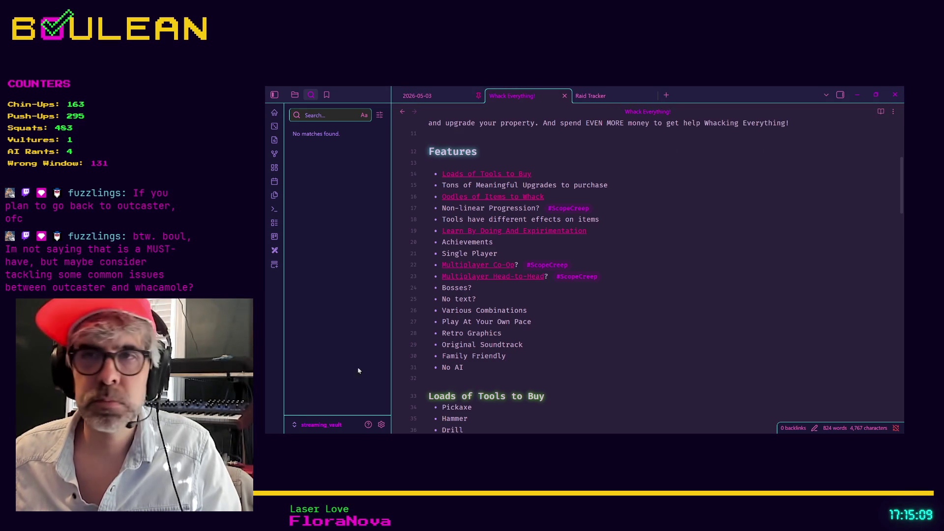
pyautogui.scroll(-3, 585, 370)
pyautogui.scroll(7, 586, 370)
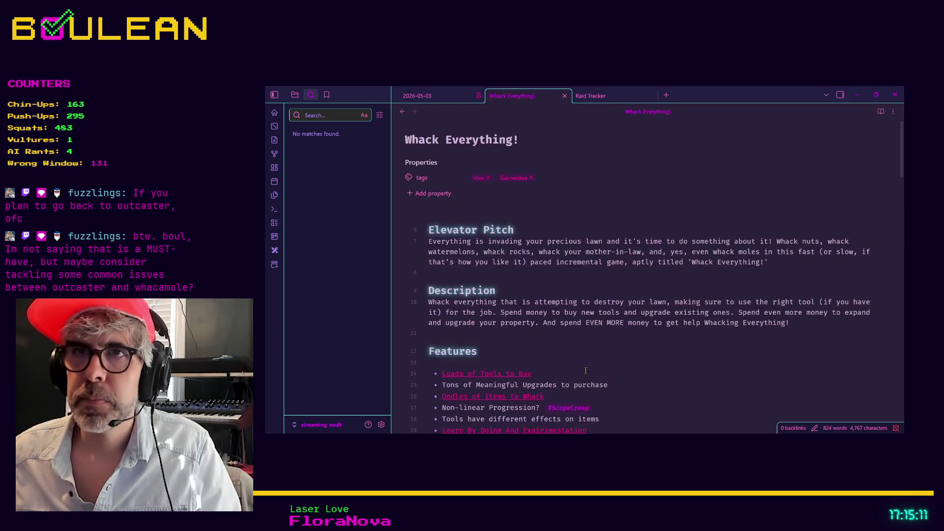
pyautogui.click(424, 351)
pyautogui.click(423, 370)
pyautogui.scroll(-2, 443, 322)
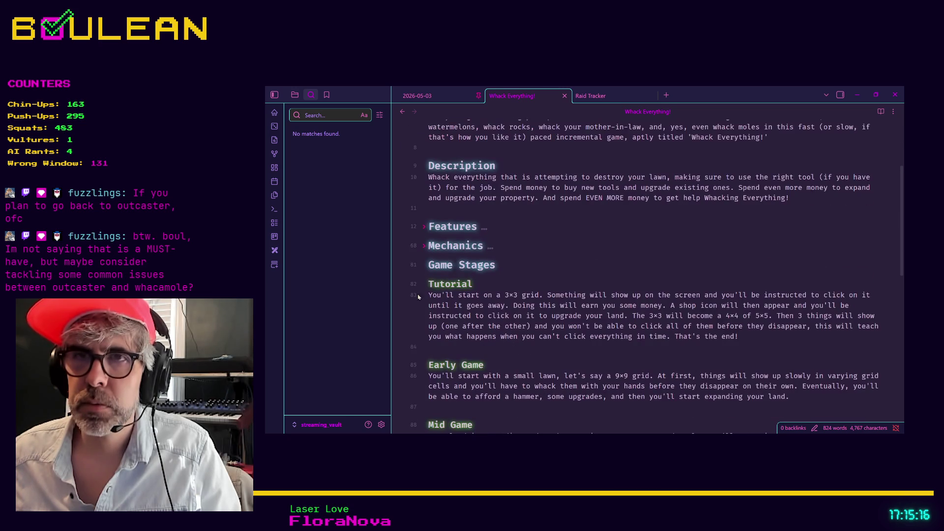
pyautogui.click(424, 266)
pyautogui.scroll(-2, 426, 324)
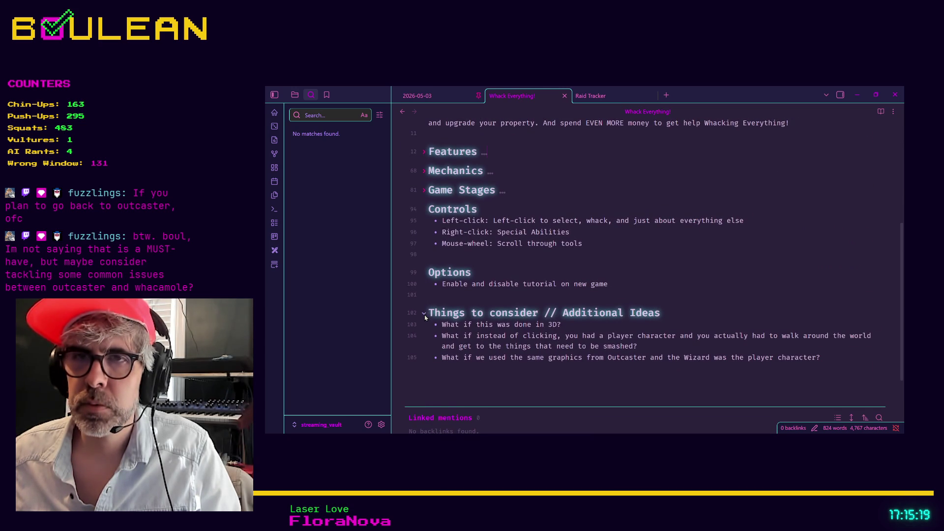
pyautogui.click(424, 313)
pyautogui.click(424, 273)
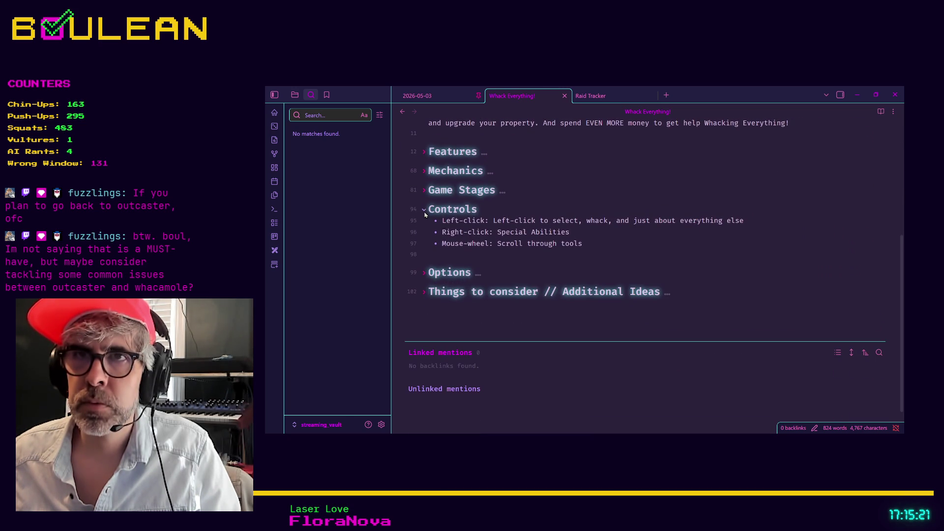
pyautogui.click(424, 210)
pyautogui.click(424, 256)
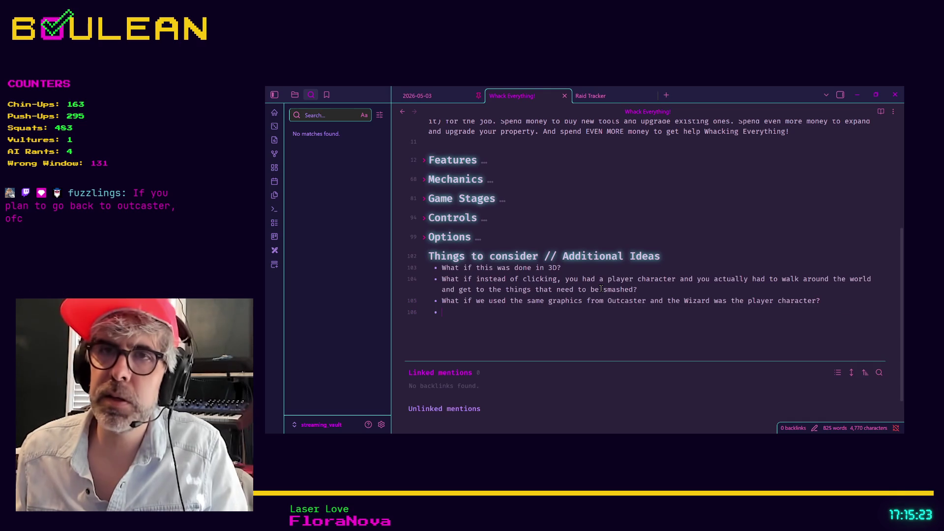
# Add a '## Commonalities with Outcaster' heading below the ideas list
pyautogui.press('Return')
pyautogui.press('Return')
pyautogui.write('## ')
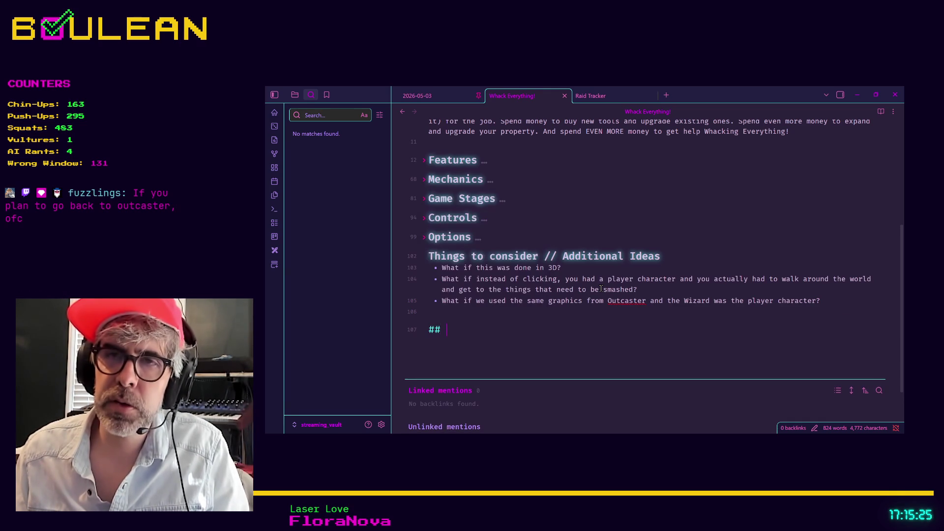
pyautogui.write('Commonalitie')
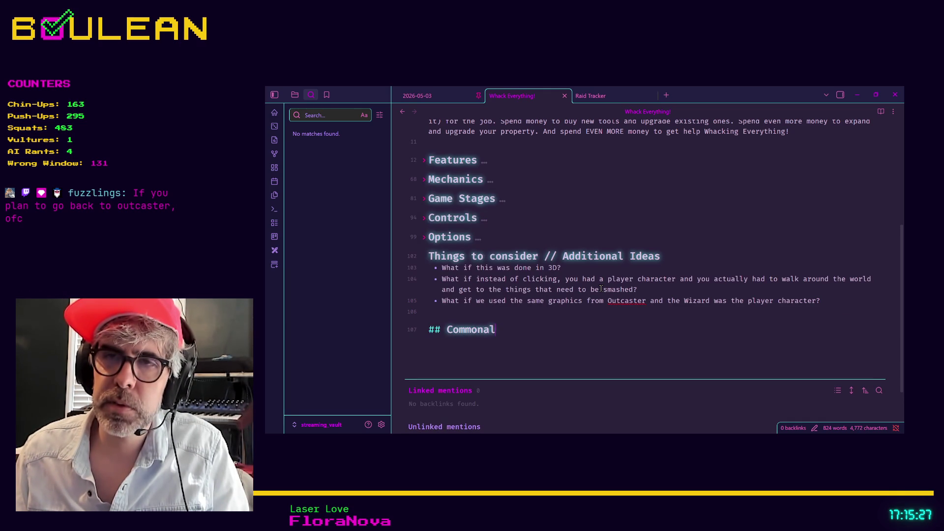
pyautogui.write('s Between')
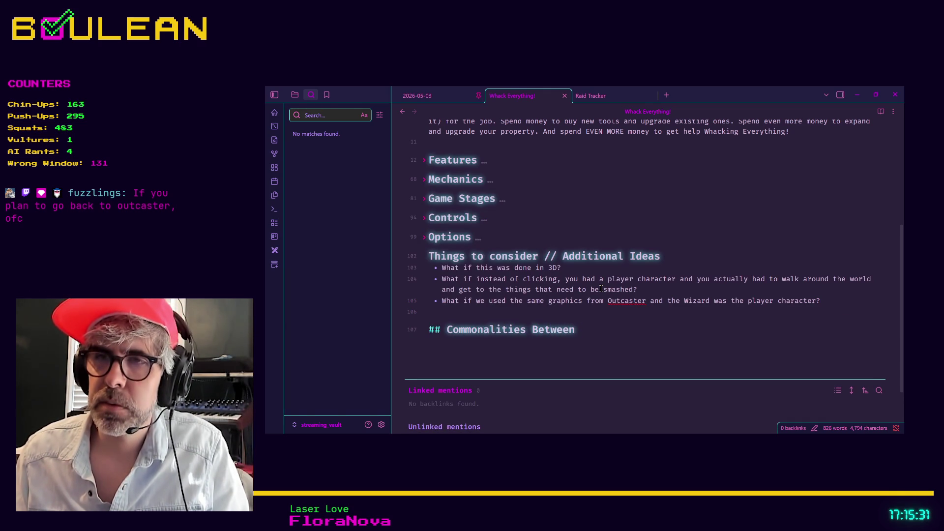
pyautogui.press('BackSpace')
pyautogui.press('BackSpace')
pyautogui.press('BackSpace')
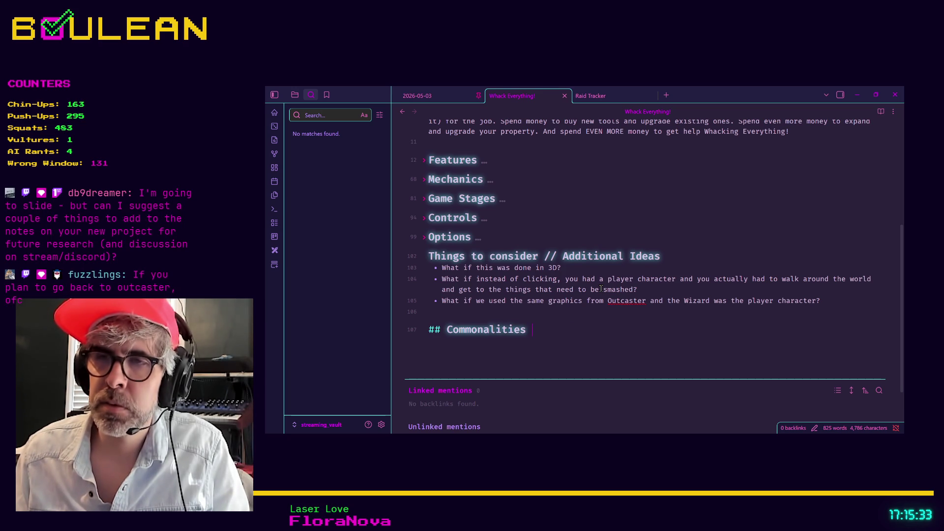
pyautogui.write('with out')
pyautogui.press('BackSpace')
pyautogui.press('BackSpace')
pyautogui.press('BackSpace')
pyautogui.write('Outcaser')
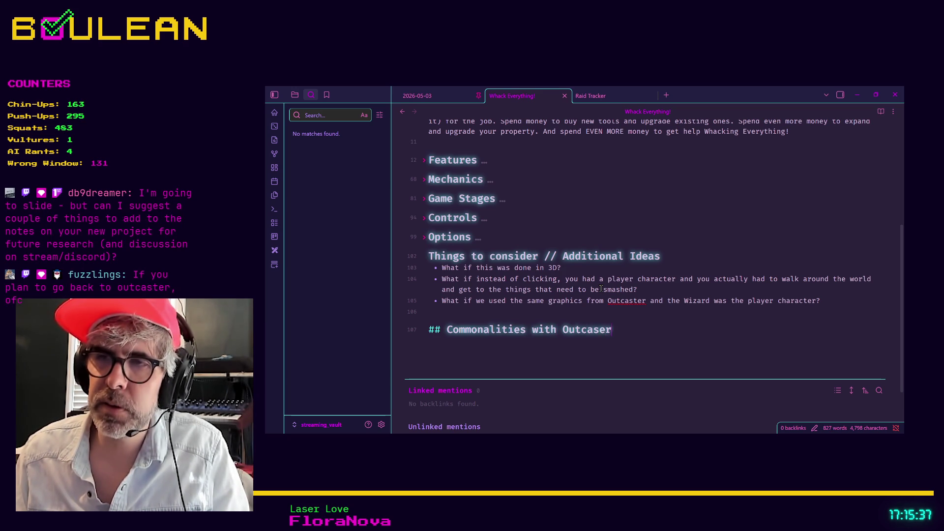
pyautogui.press('Return')
pyautogui.press('Up')
pyautogui.press('End')
pyautogui.press('Left')
pyautogui.press('Left')
pyautogui.write('t')
pyautogui.press('Return')
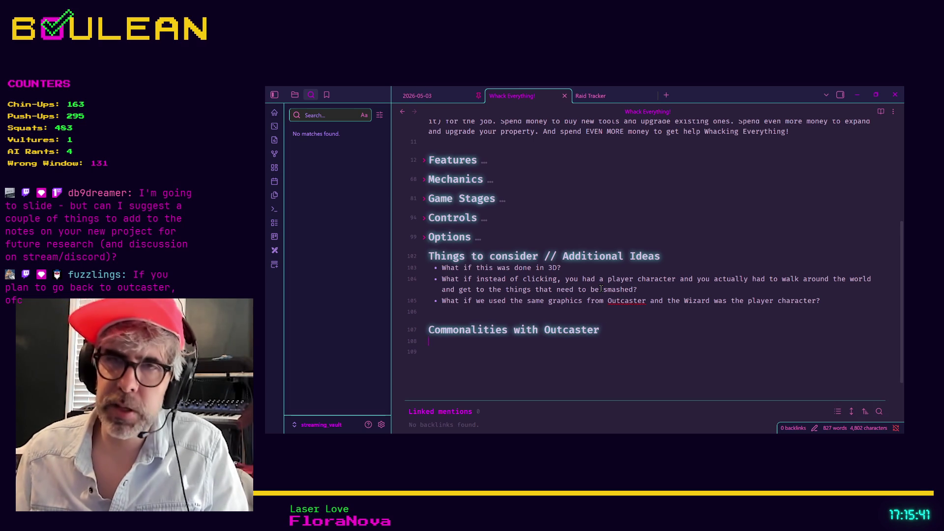
# List '2D, Top-Down Grid' and 'Art will be similar' under the Commonalities heading
pyautogui.write('D, Gr')
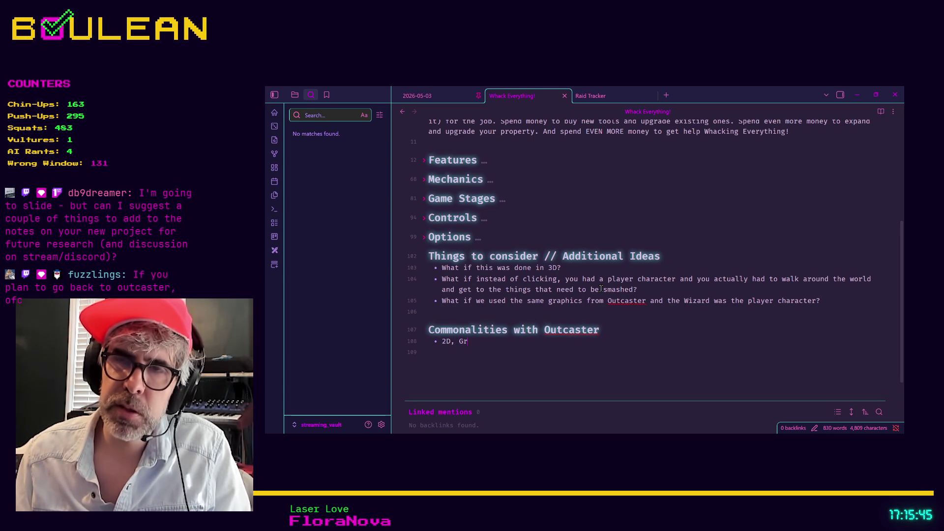
pyautogui.press('BackSpace')
pyautogui.press('BackSpace')
pyautogui.write('Top-Down')
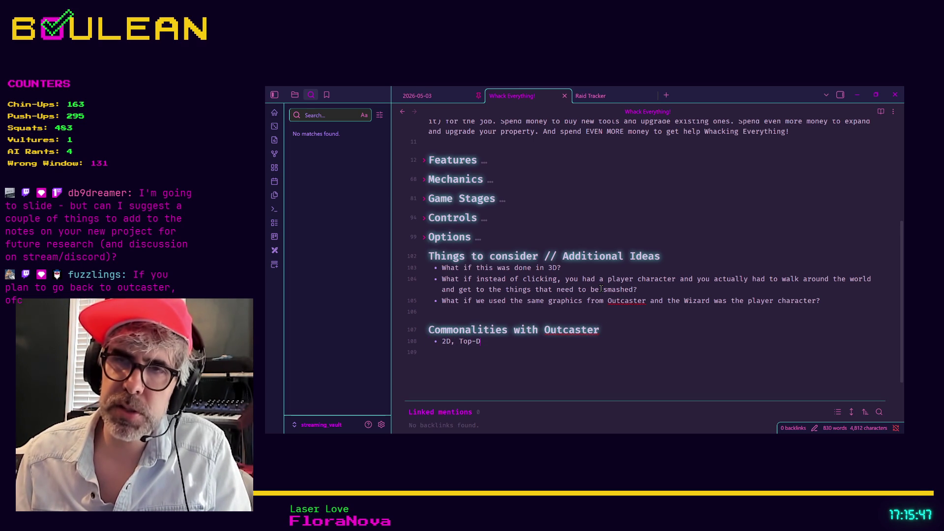
pyautogui.write(' Grid')
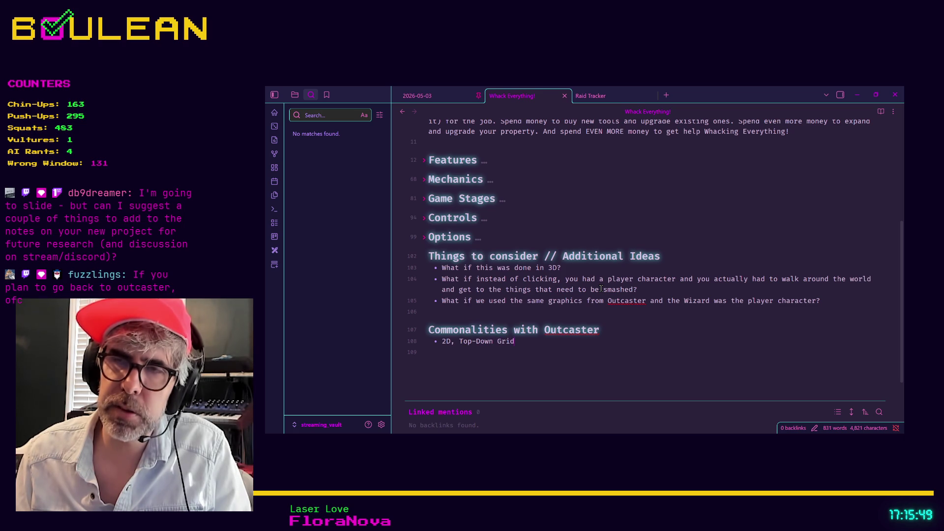
pyautogui.press('Return')
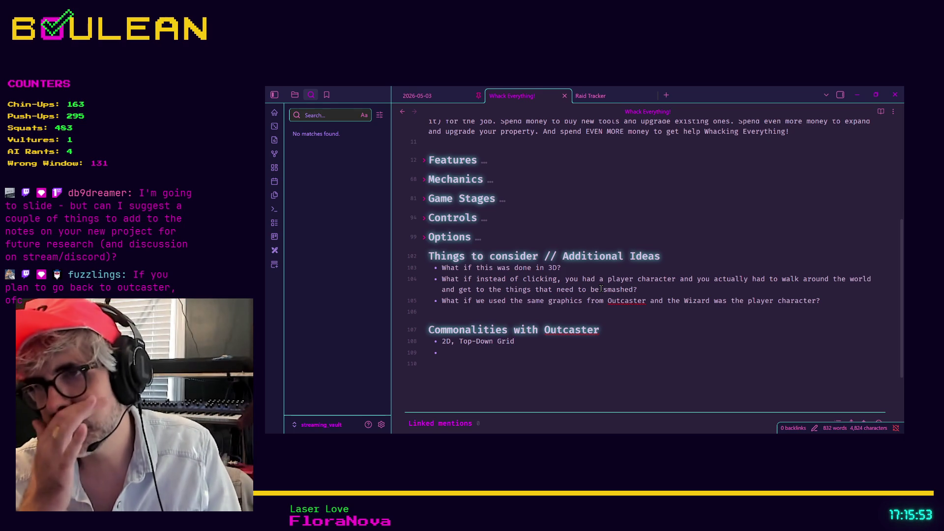
pyautogui.write('Art ')
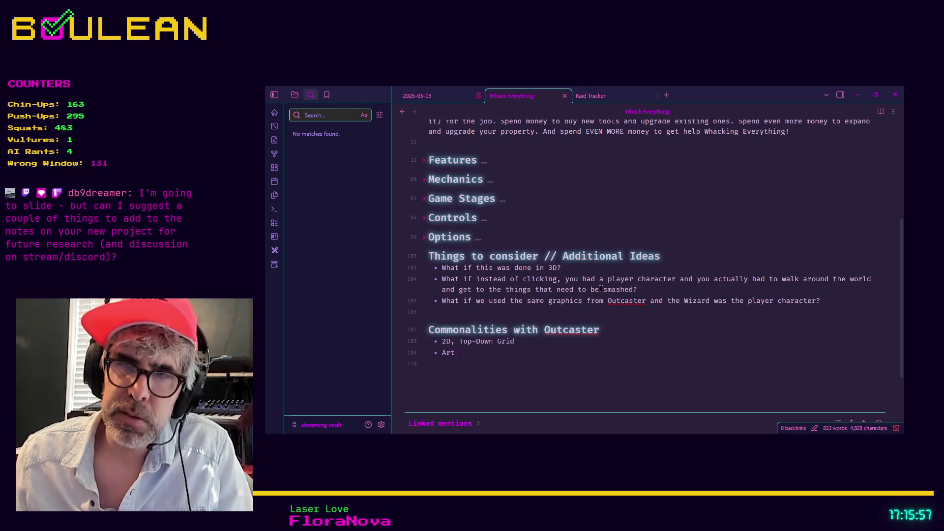
pyautogui.write('will be ')
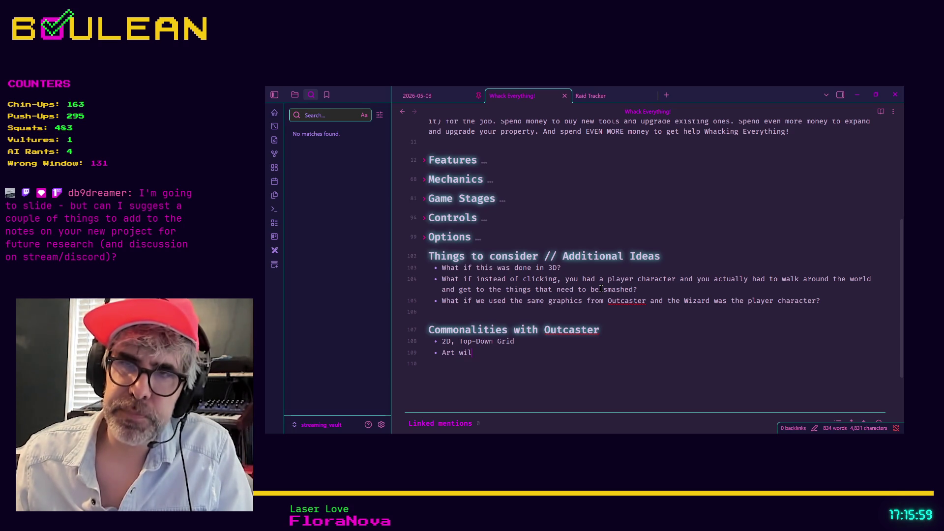
pyautogui.write('similar')
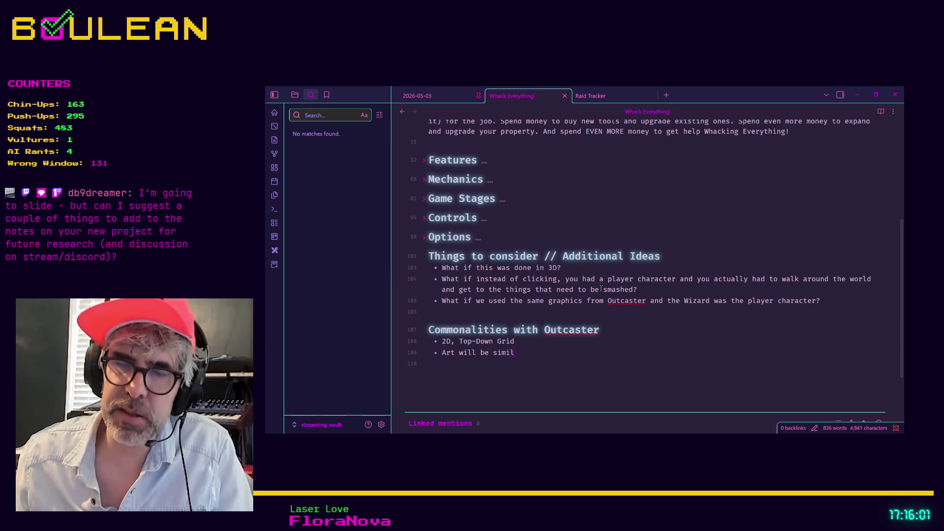
pyautogui.press('Return')
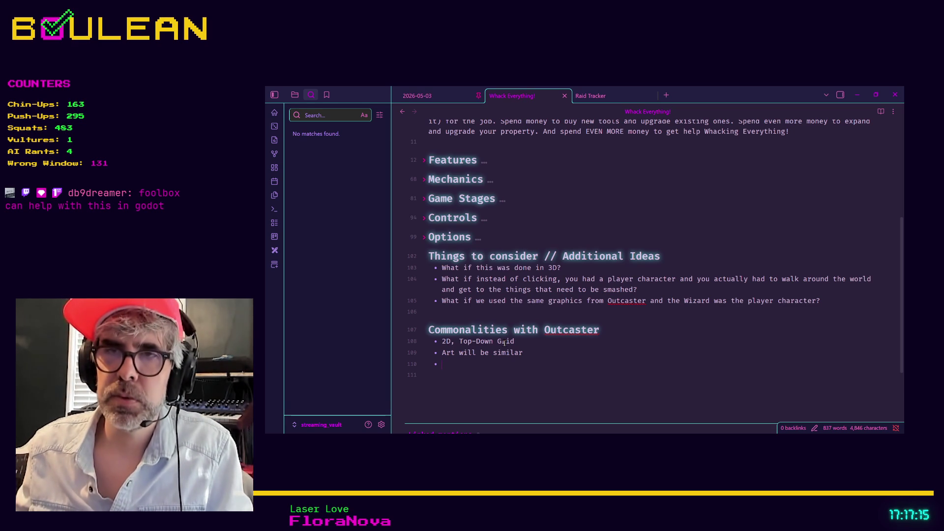
pyautogui.press('BackSpace')
# Start a new idea reading 'Looking into the following' with a [[ link
pyautogui.press('Return')
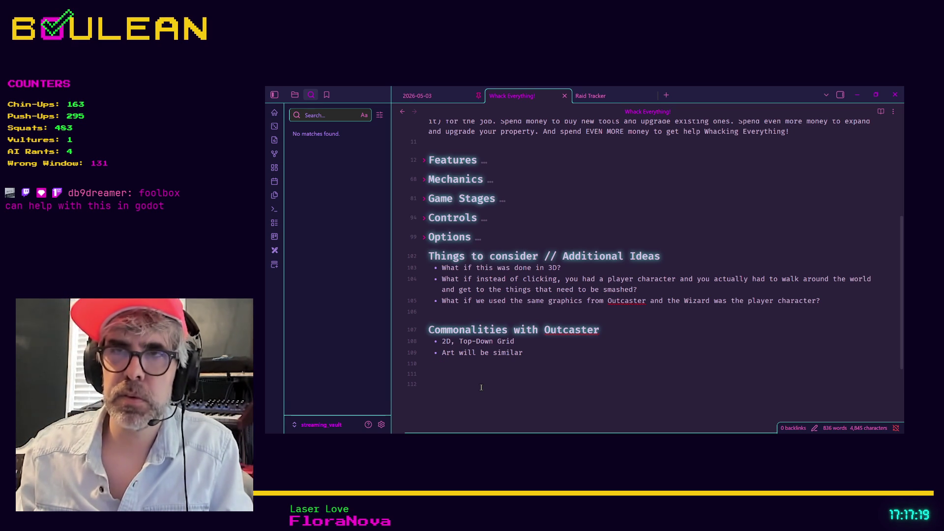
pyautogui.press('Up')
pyautogui.press('Up')
pyautogui.press('Up')
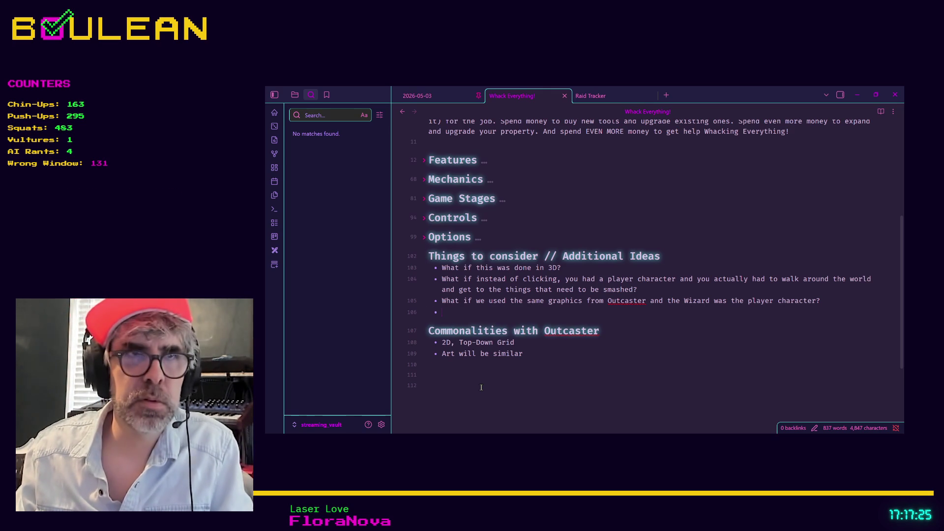
pyautogui.write('Looking into t')
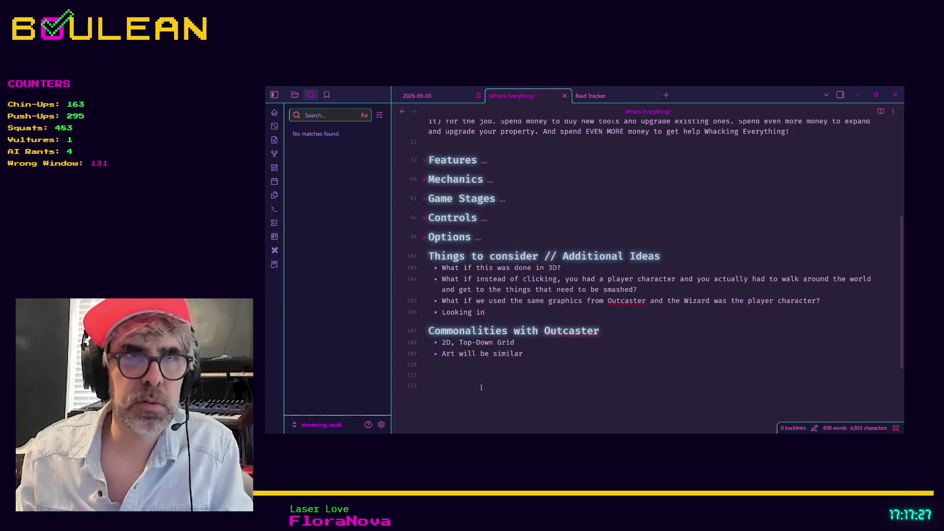
pyautogui.write('he following [[')
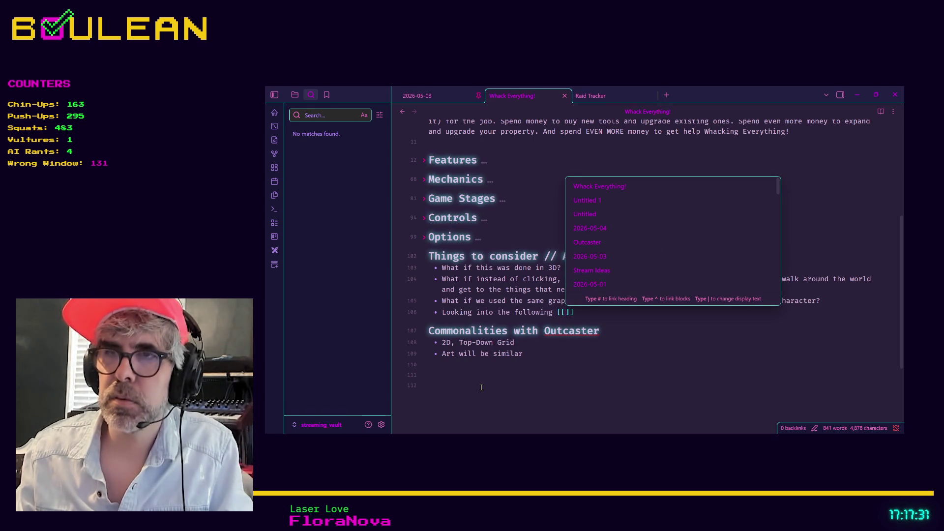
pyautogui.write('db')
# Accept the suggested link and extend the idea with 'Spatial data structures, specifically QuadTrees'
pyautogui.press('Return')
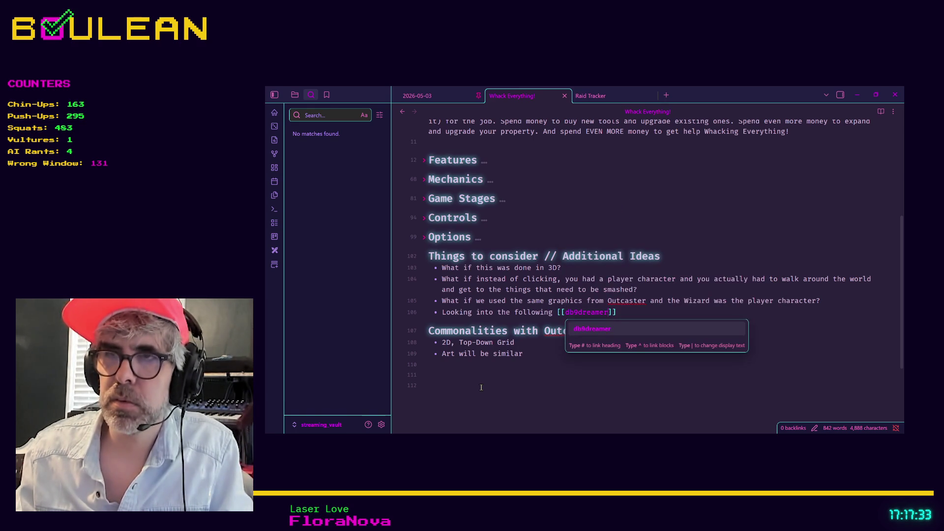
pyautogui.press('Return')
pyautogui.press('Tab')
pyautogui.write('Spa')
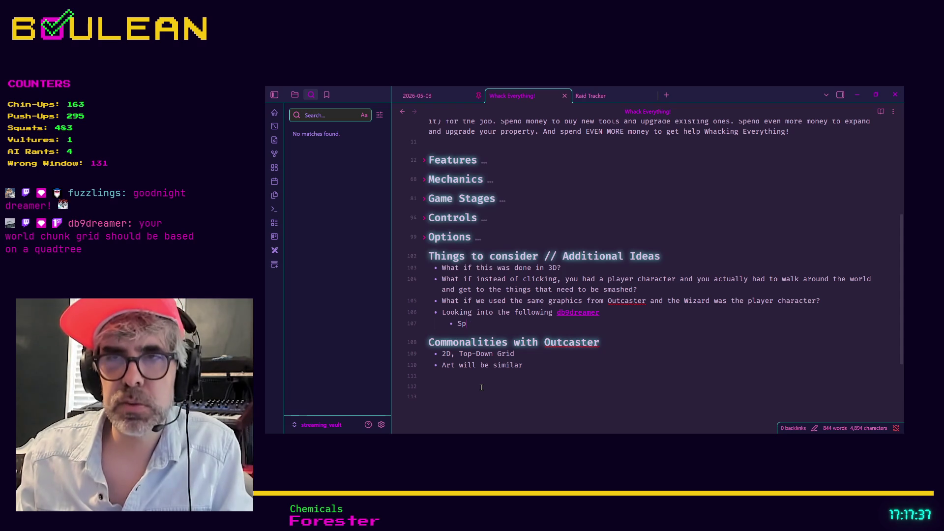
pyautogui.write('tial st')
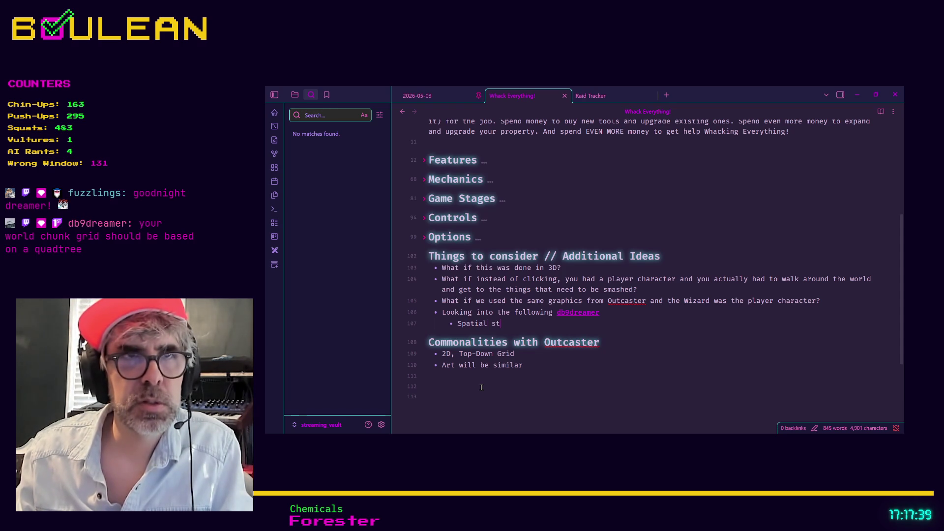
pyautogui.write('data')
pyautogui.write('tructures')
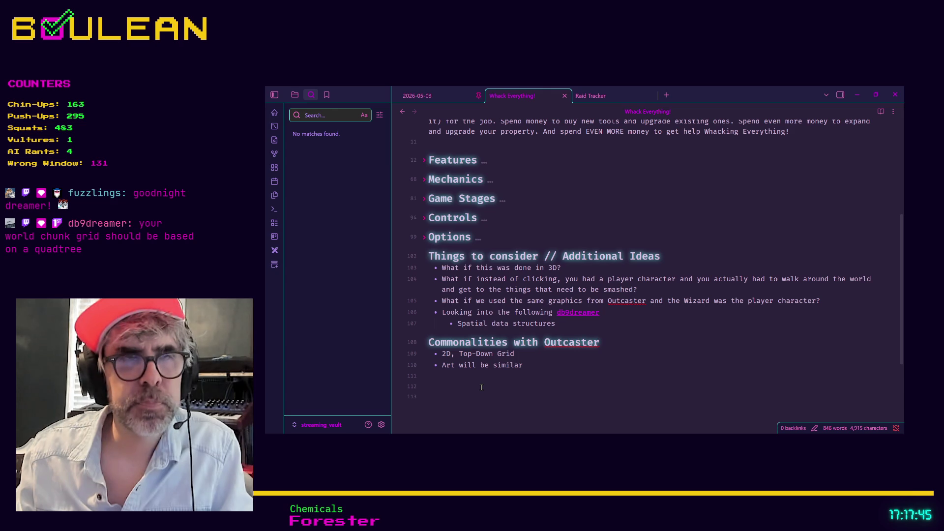
pyautogui.write(', specifi')
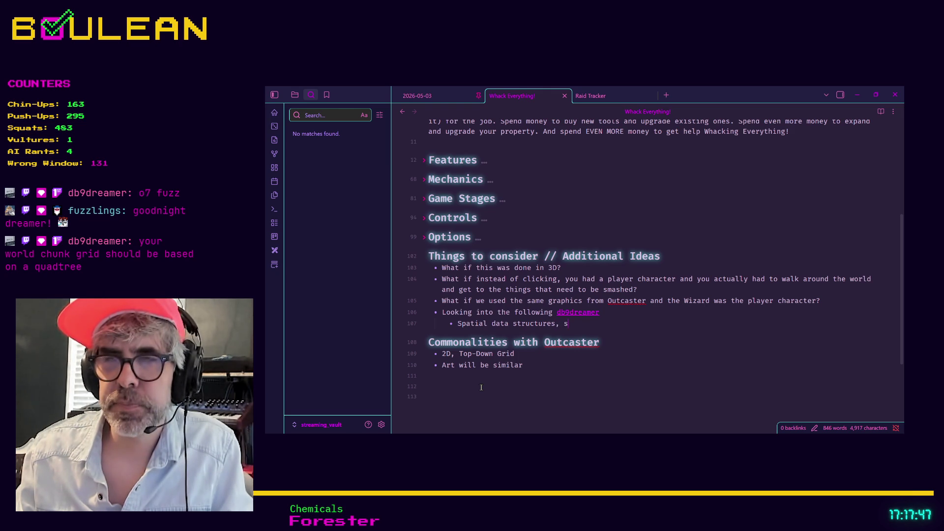
pyautogui.write('cally Q')
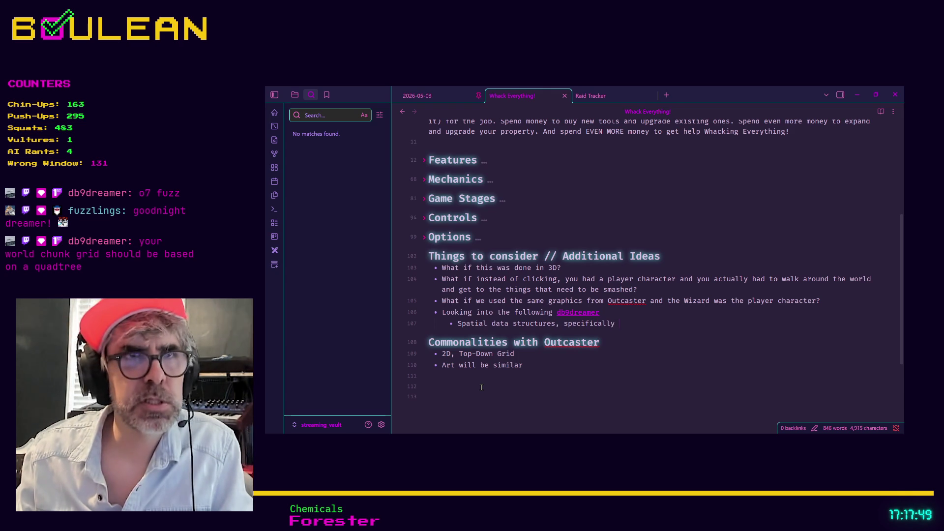
pyautogui.write('uadTrees')
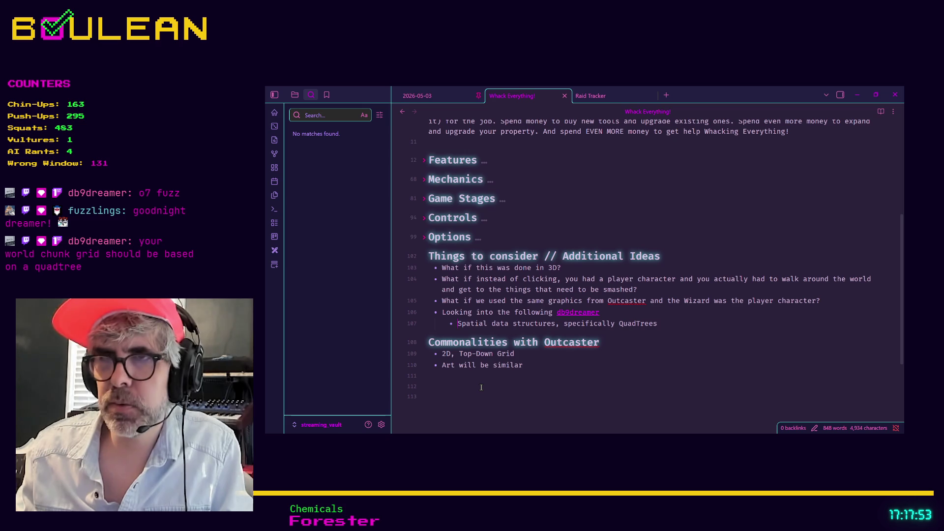
pyautogui.press('Home')
pyautogui.press('BackSpace')
pyautogui.press('BackSpace')
pyautogui.press('BackSpace')
pyautogui.press('BackSpace')
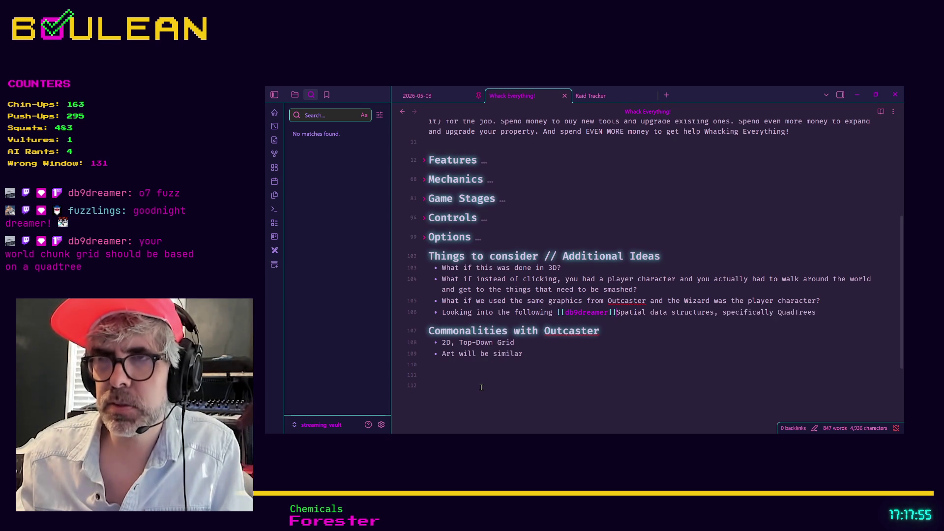
pyautogui.press('BackSpace')
pyautogui.press('BackSpace')
pyautogui.press('BackSpace')
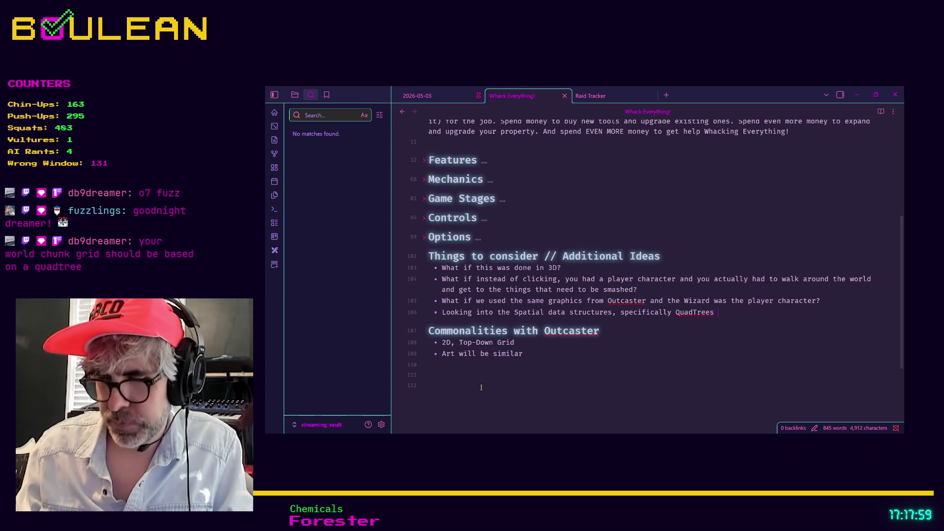
# Add a wikilink crediting the viewer and the date 2026-05-04
pyautogui.write('[[db9dreamer')
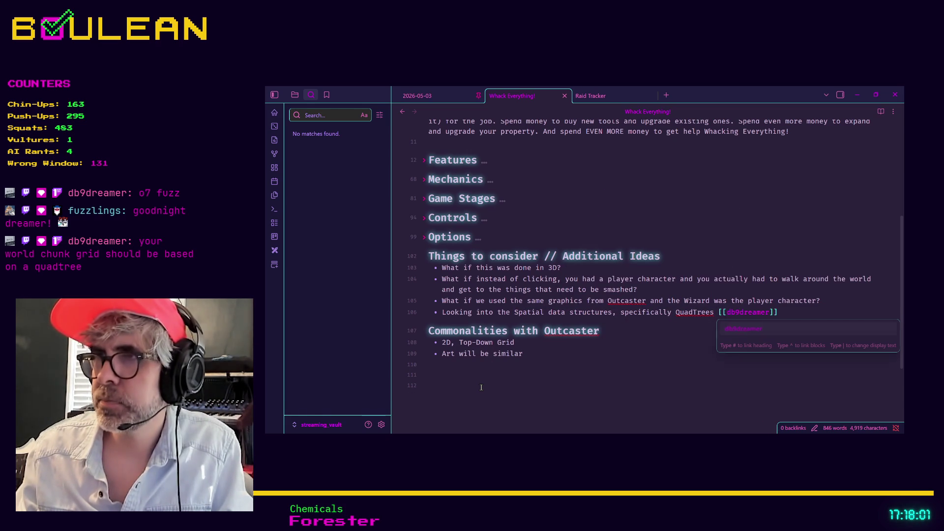
pyautogui.press('Return')
pyautogui.write('2026-05')
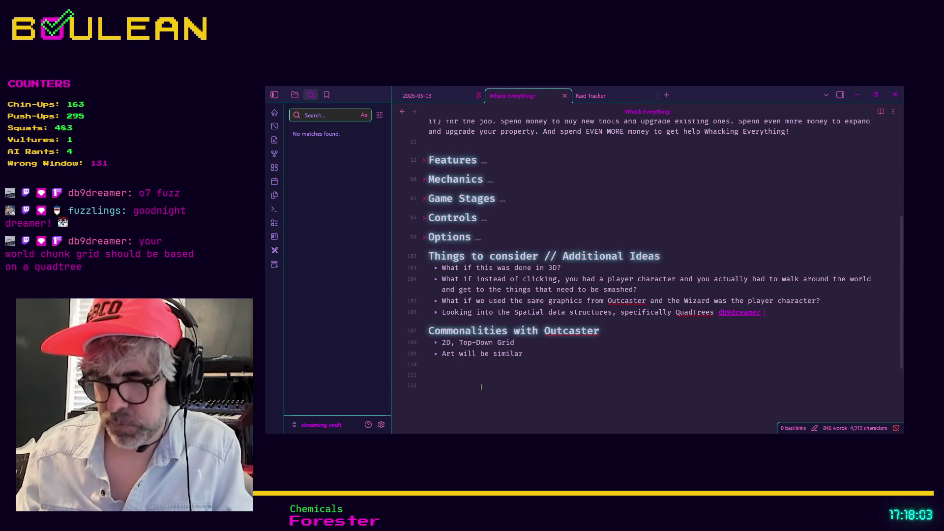
pyautogui.write('-04')
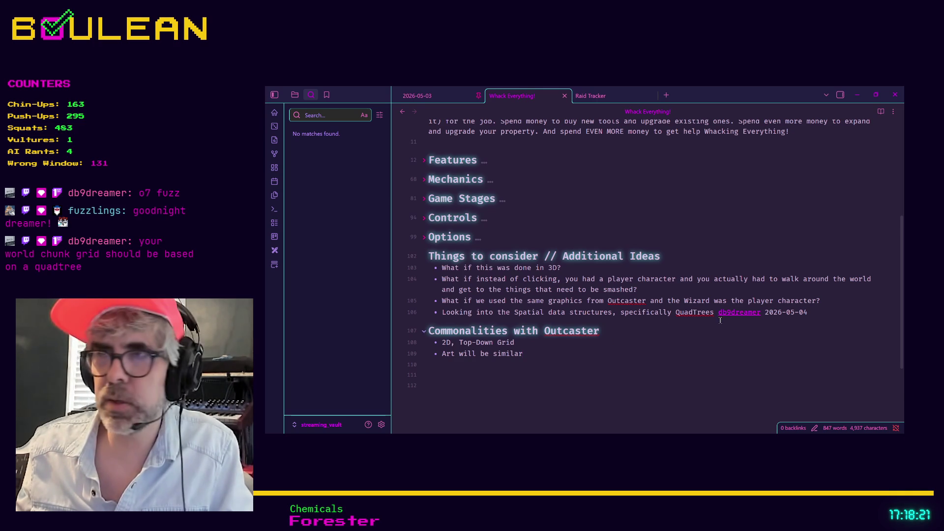
# Add the sub-point 'World chunk grid should be based on a quadtree' under the QuadTrees idea
pyautogui.press('Return')
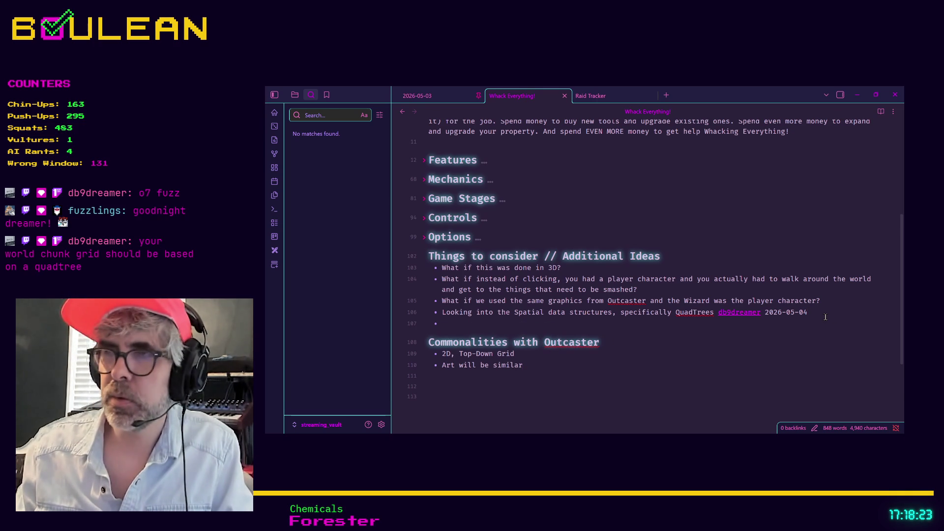
pyautogui.press('Tab')
pyautogui.write('World chunk grid should be based on a qua')
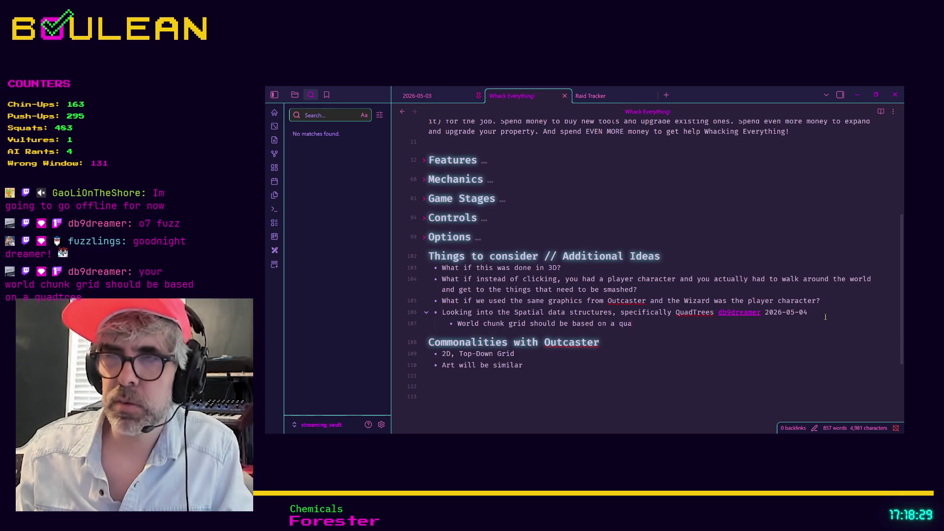
pyautogui.write('dtree')
# Start a new bullet at the end of the Commonalities with Outcaster list
pyautogui.press('Down')
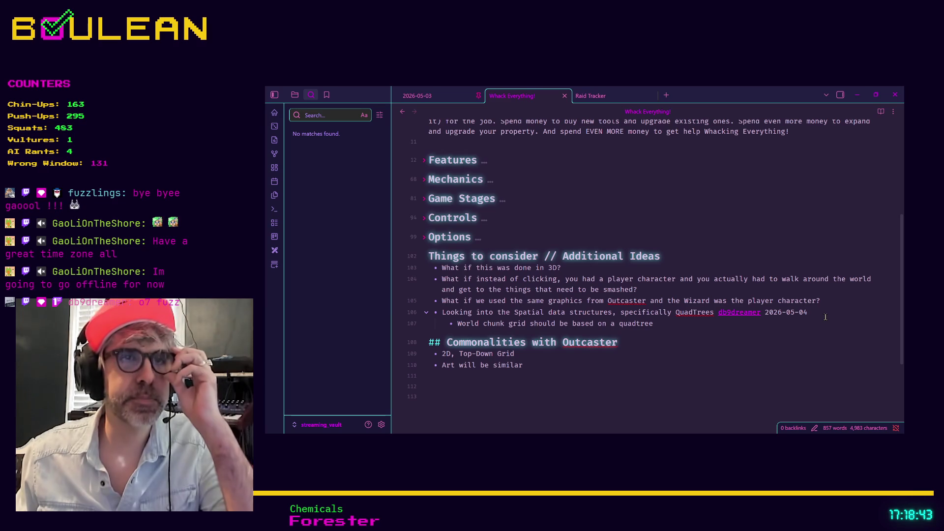
pyautogui.click(826, 317)
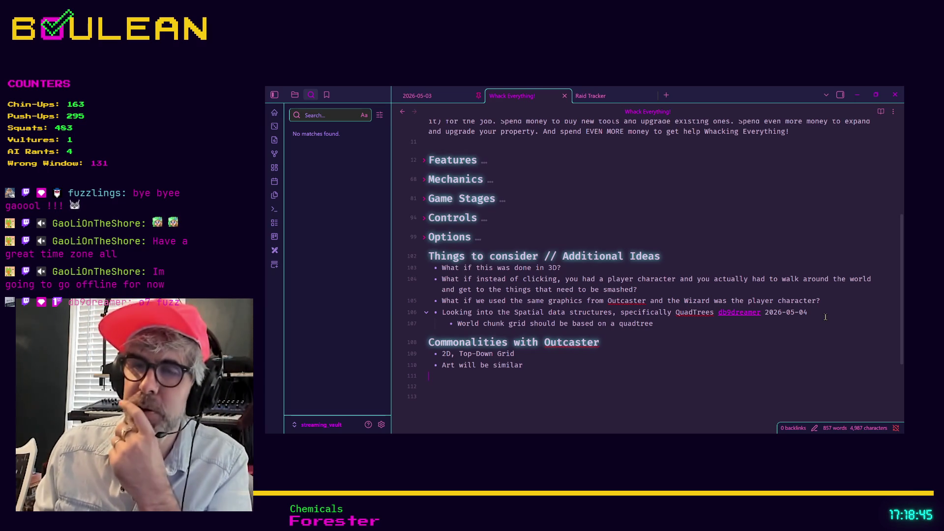
pyautogui.press('Return')
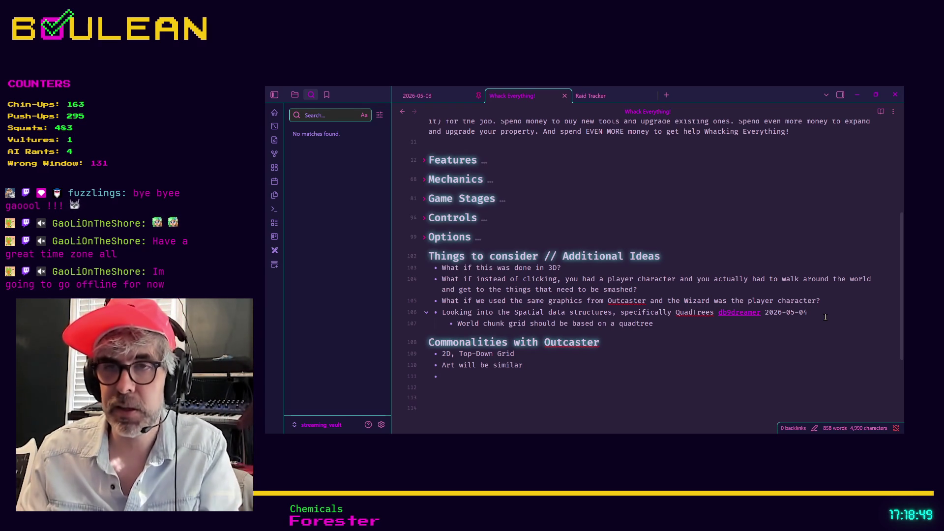
# Type 'Data structure' as the new Commonalities point
pyautogui.write('Data str')
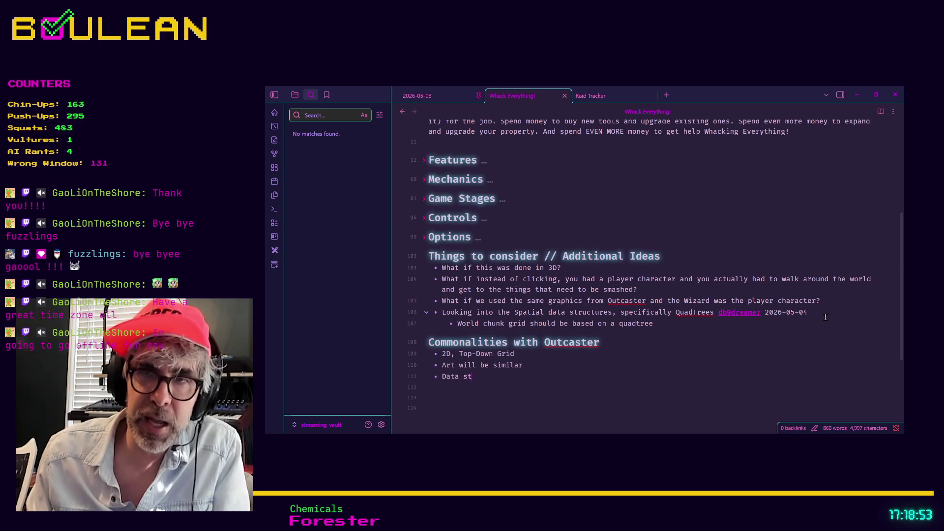
pyautogui.write('uct')
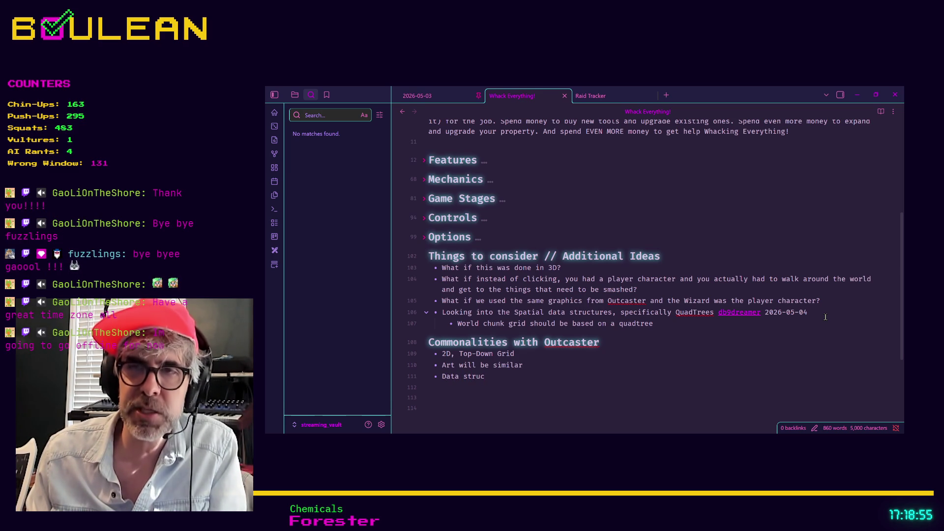
pyautogui.write('ure')
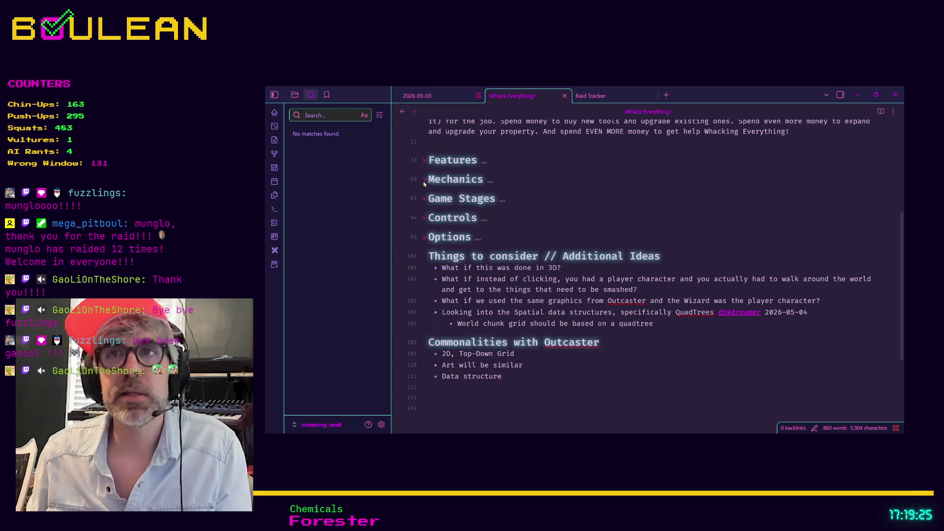
# Expand the Mechanics section to review it, then begin a new bullet after 'Data structure'
pyautogui.click(424, 181)
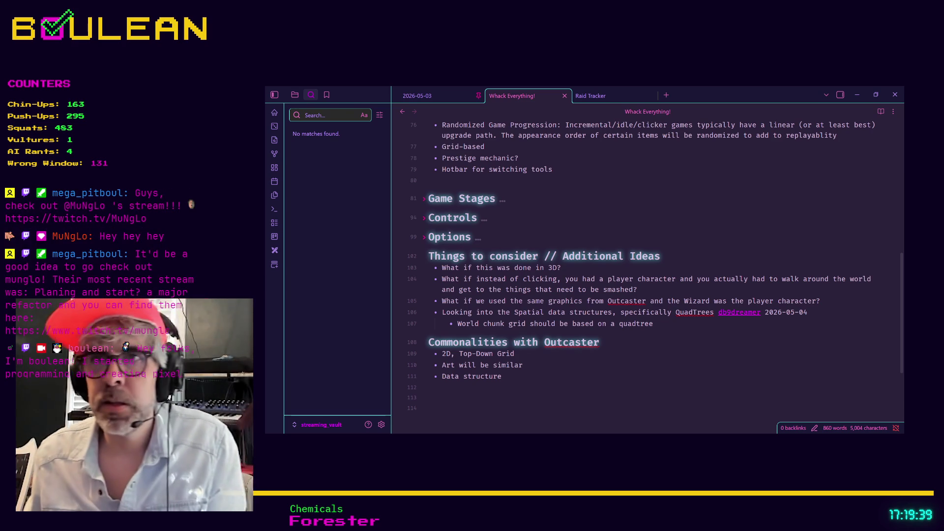
pyautogui.scroll(5, 655, 276)
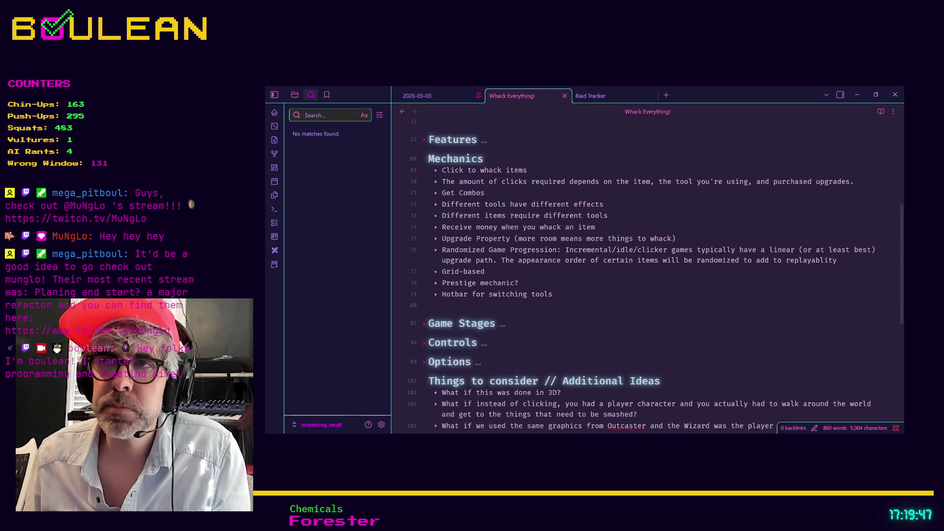
pyautogui.scroll(-5, 647, 270)
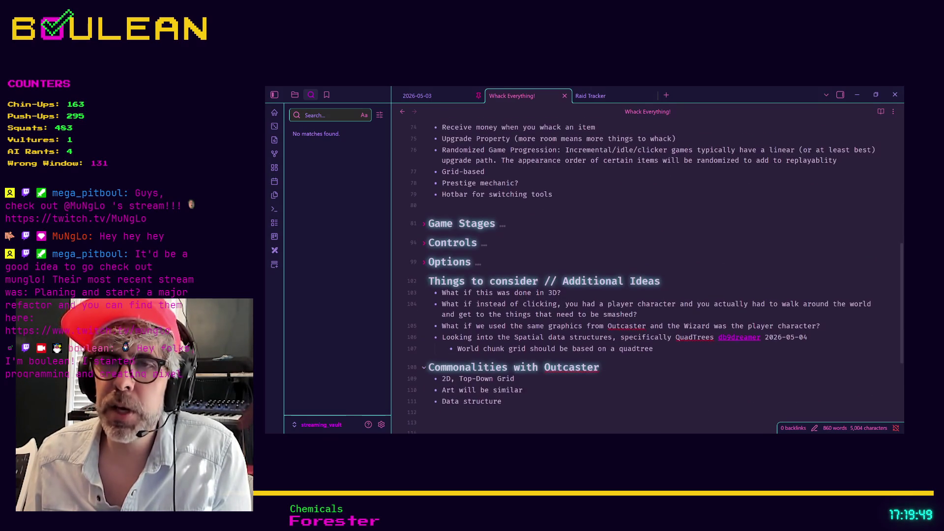
pyautogui.click(538, 328)
pyautogui.press('Return')
# Add the 'Hotbar' point, correcting the 'Hobtar' typo
pyautogui.write('Hobtar')
pyautogui.press('Return')
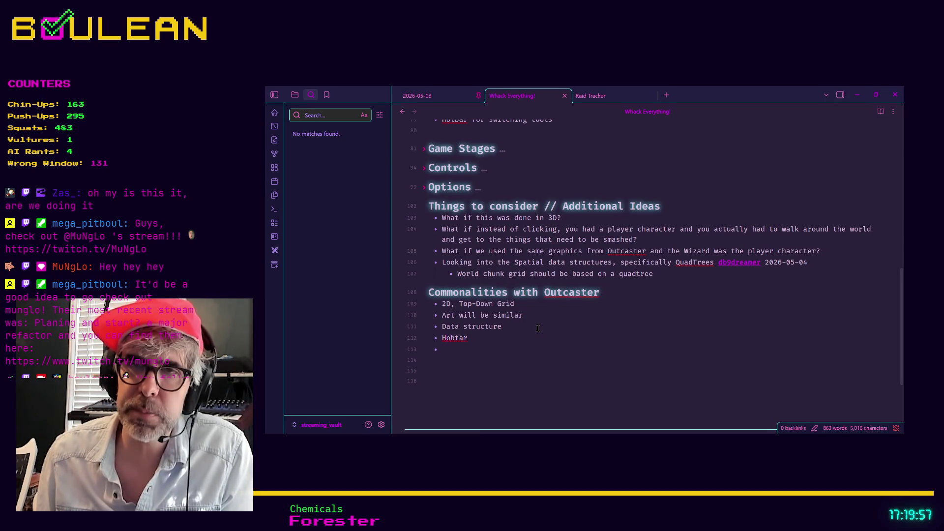
pyautogui.press('Up')
pyautogui.press('Right')
pyautogui.press('Right')
pyautogui.press('Right')
pyautogui.press('BackSpace')
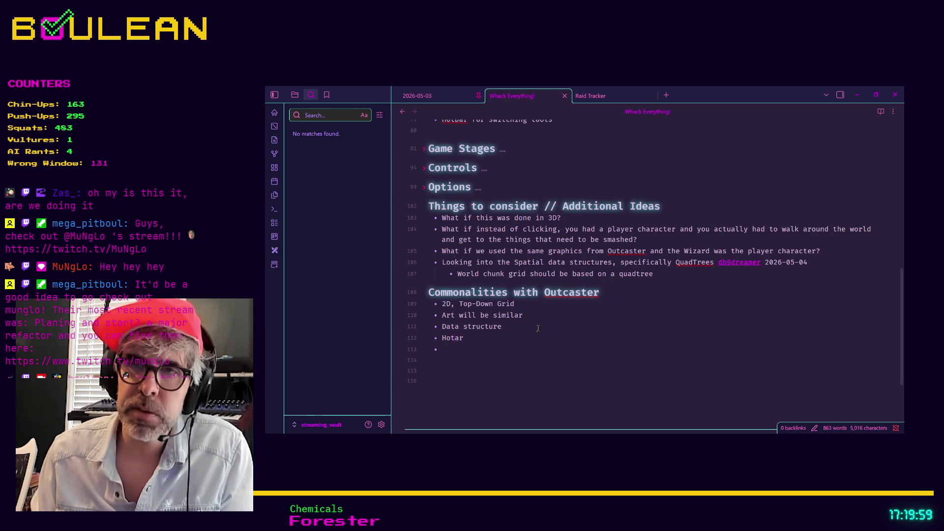
pyautogui.write('b')
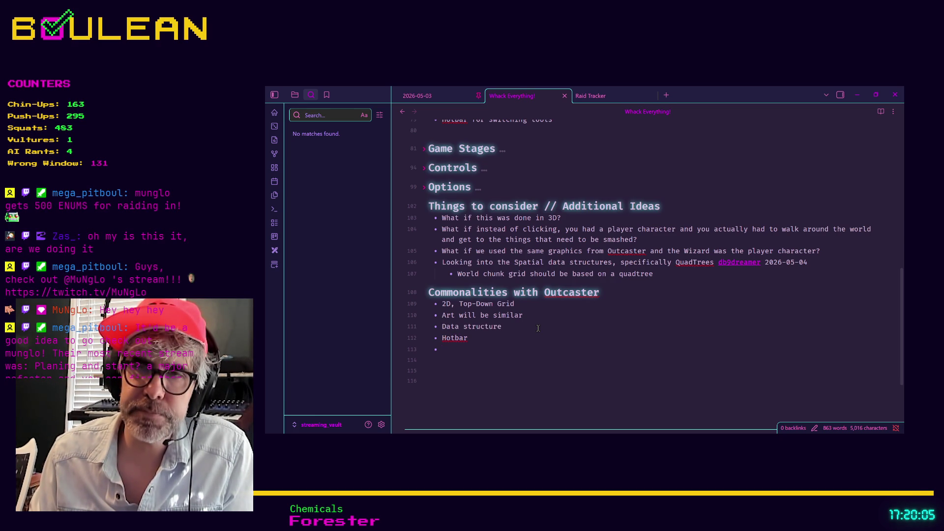
# Add the point 'Usable items with varying effects' below Hotbar
pyautogui.write('Usable items w')
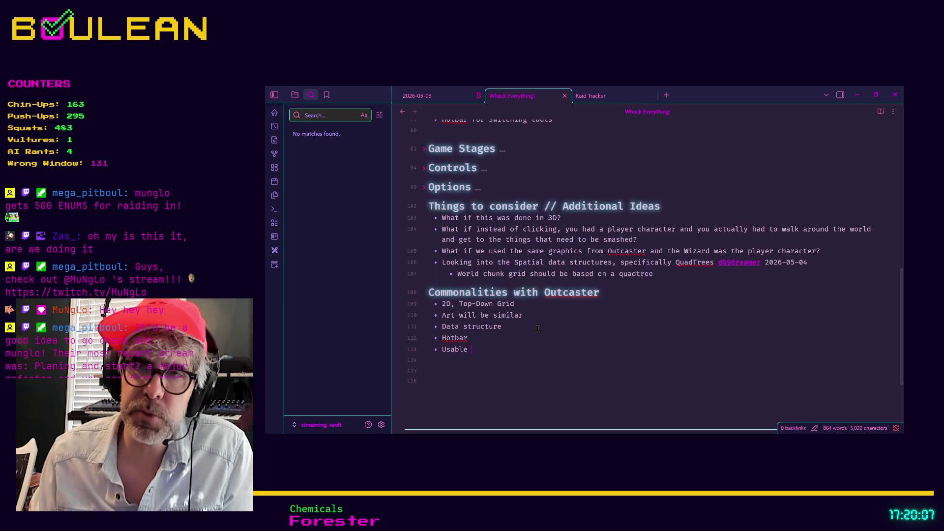
pyautogui.write('ith varying ')
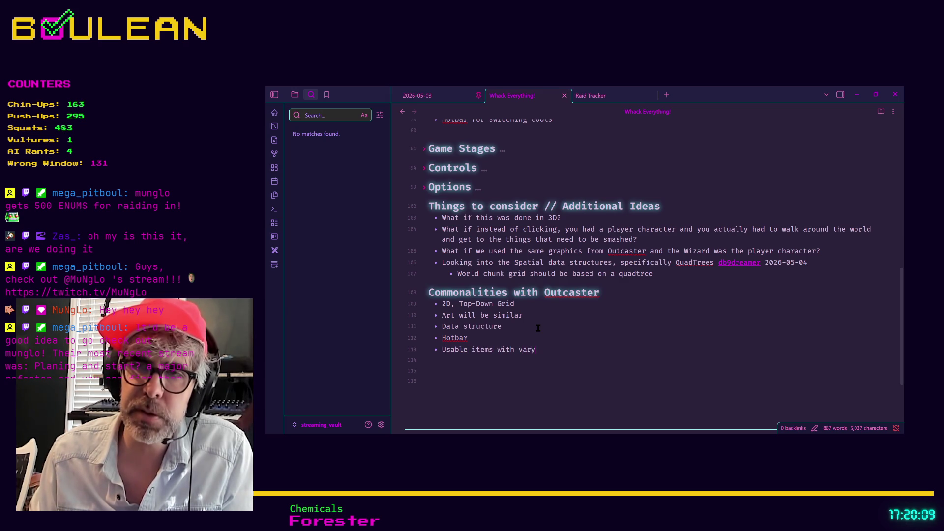
pyautogui.write('effects')
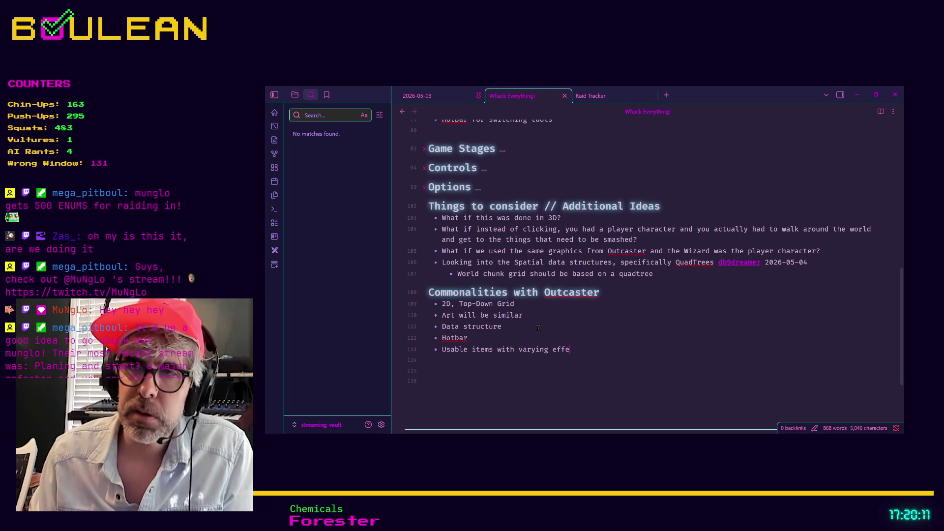
pyautogui.press('BackSpace')
pyautogui.press('BackSpace')
pyautogui.press('BackSpace')
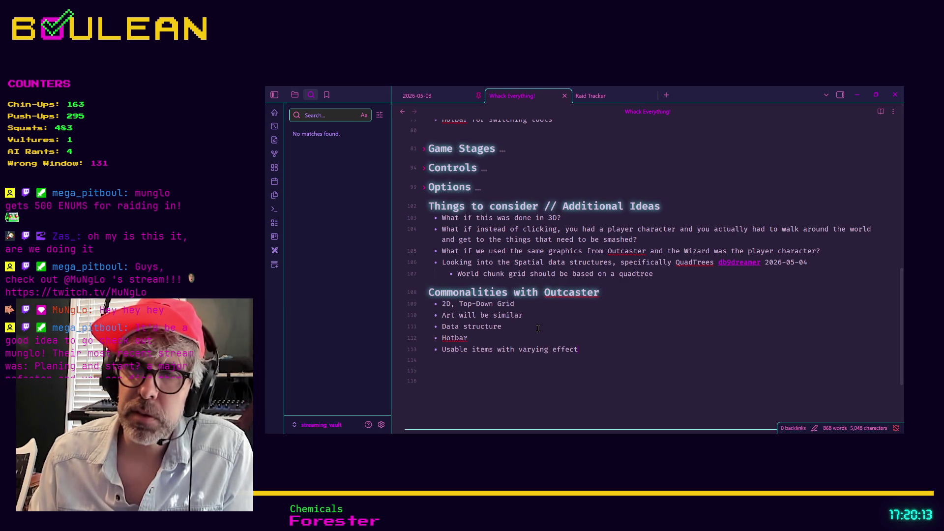
pyautogui.write('affec')
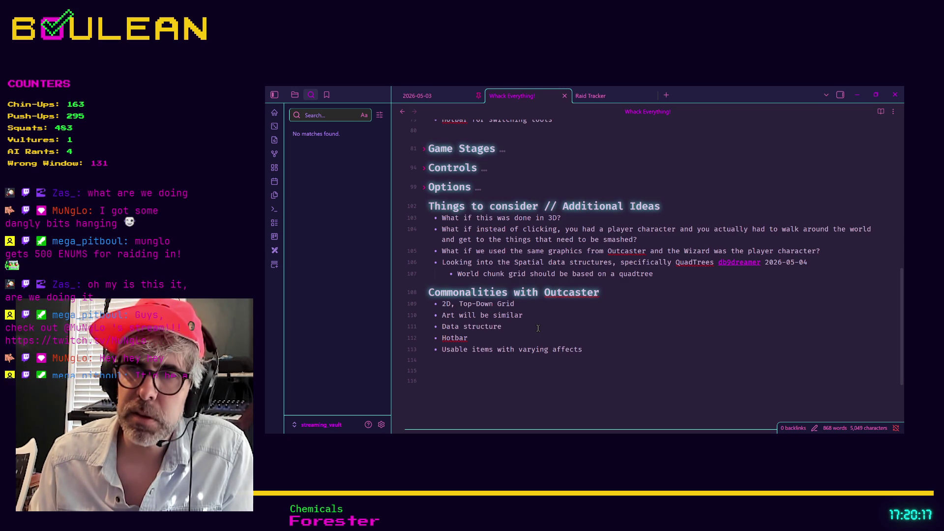
pyautogui.press('BackSpace')
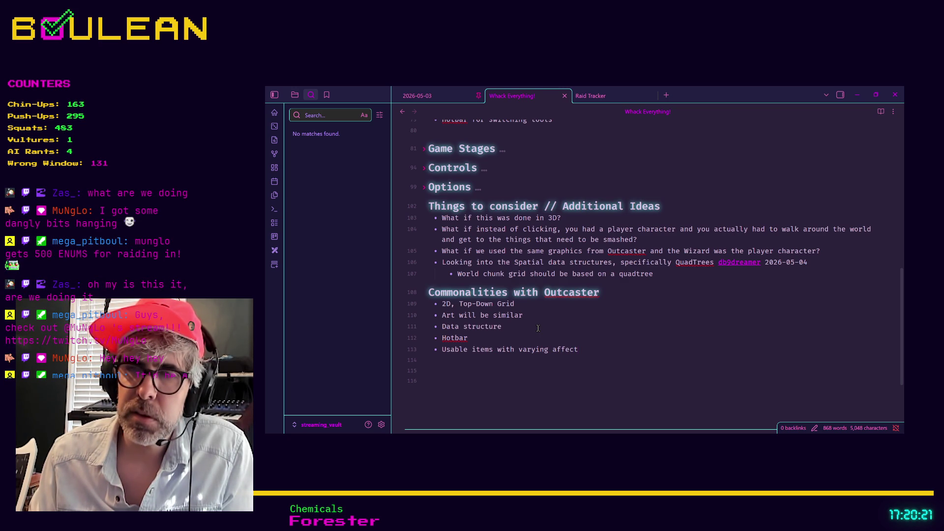
pyautogui.press('BackSpace')
pyautogui.press('BackSpace')
pyautogui.press('BackSpace')
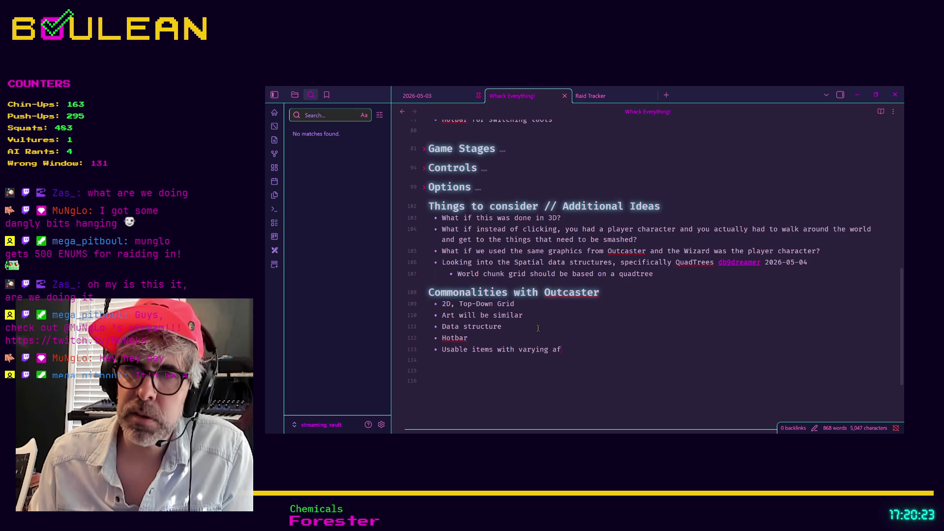
pyautogui.write('effects')
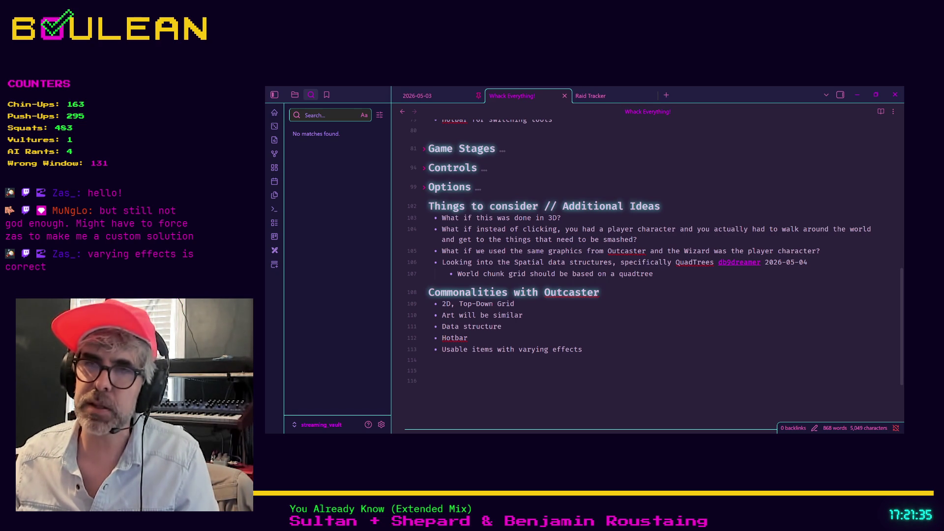
# Create an empty bullet below 'Usable items with varying effects'
pyautogui.press('Return')
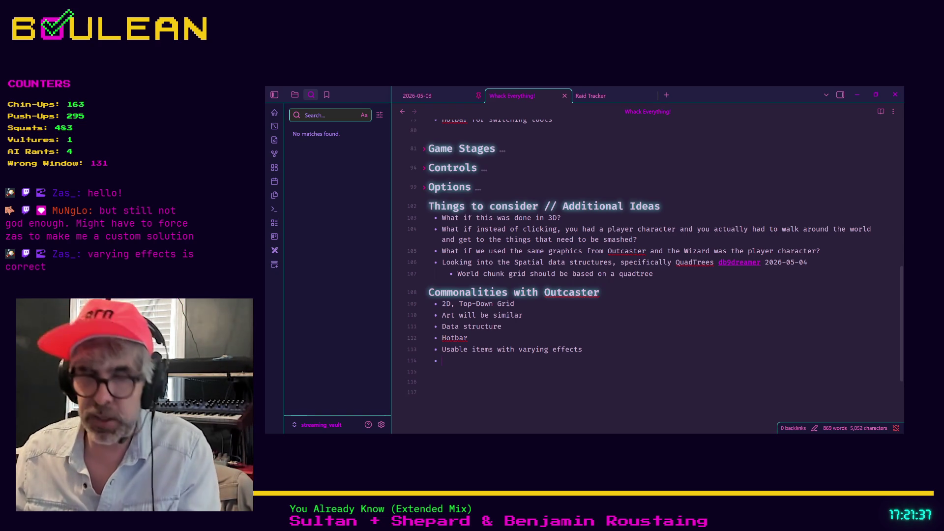
# Add 'UI/Menus/Options' and 'Saving and Loading' bullets and begin a Procedural Generation bullet
pyautogui.write('UI')
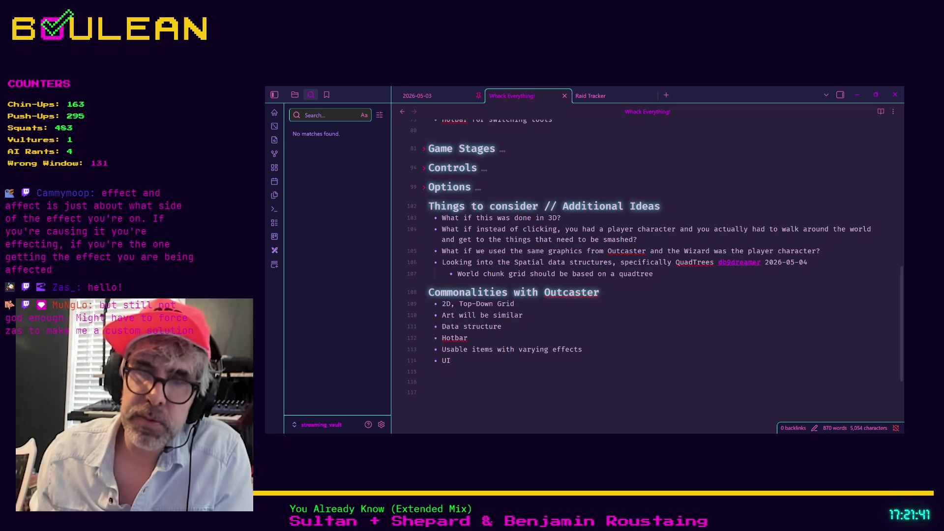
pyautogui.write('/Menus/')
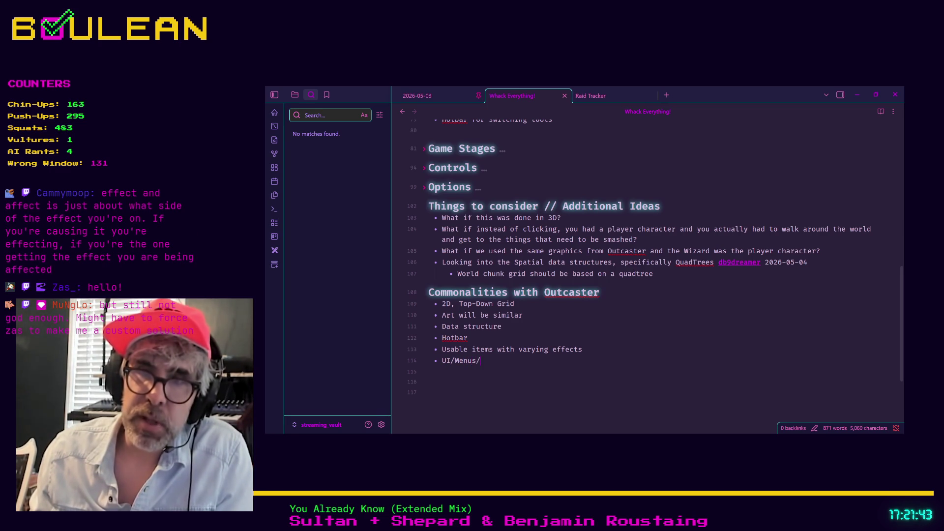
pyautogui.write('Options')
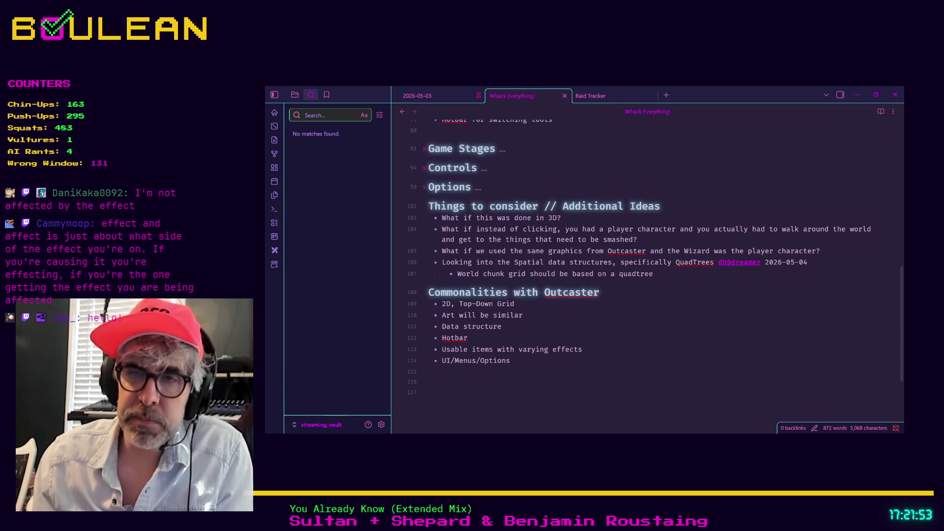
pyautogui.press('Return')
pyautogui.write('Saving and')
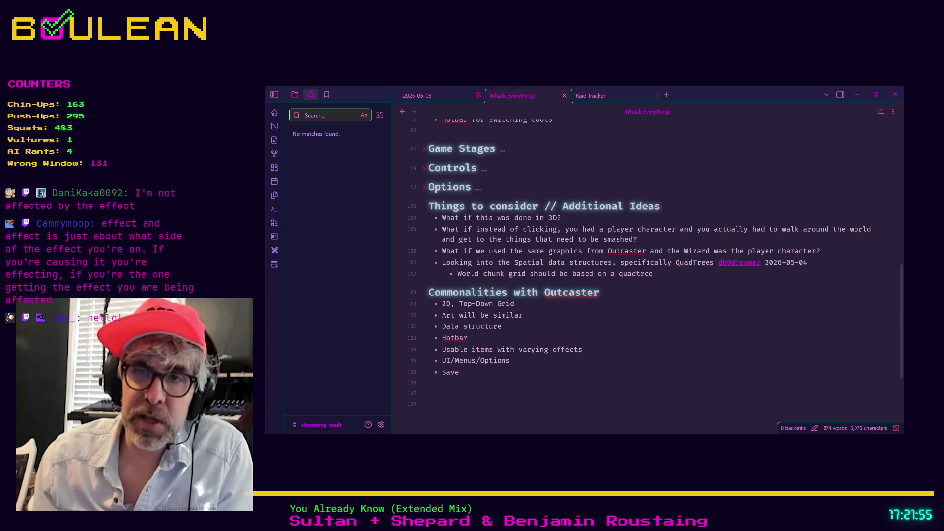
pyautogui.write(' Loading')
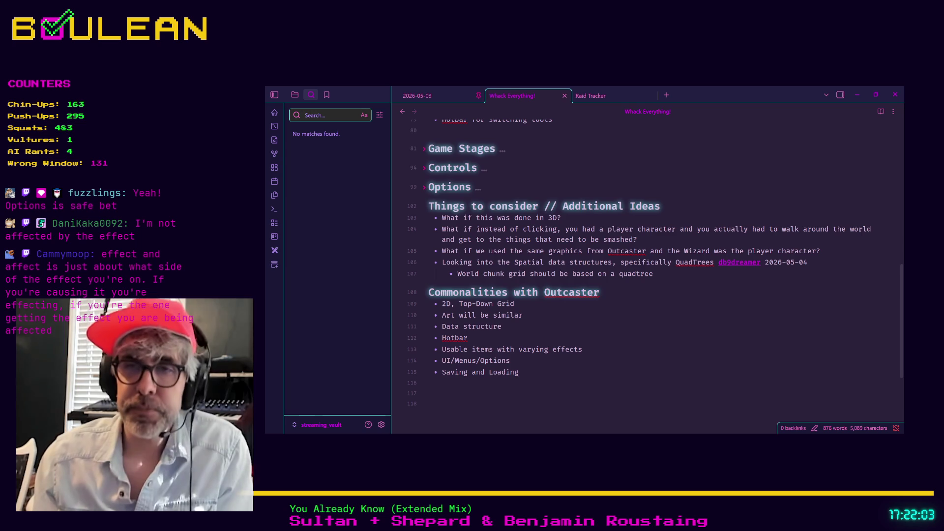
pyautogui.press('Return')
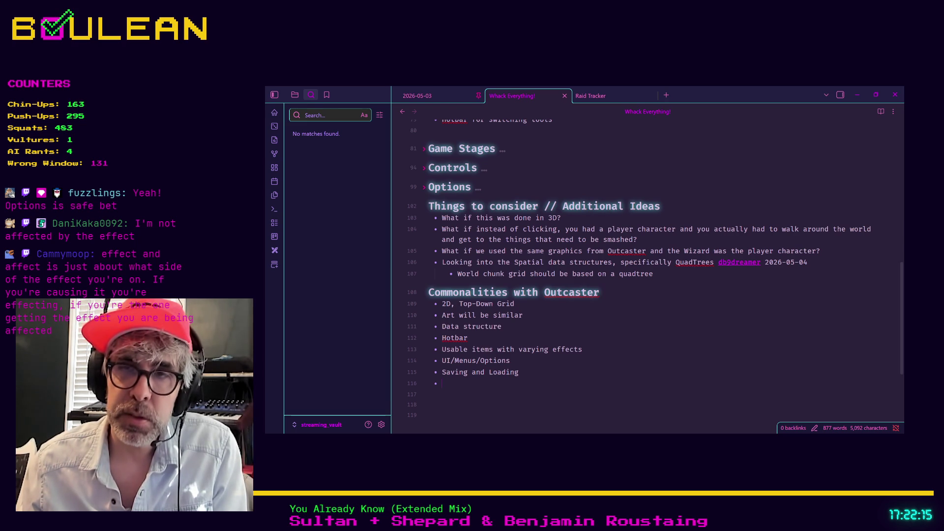
pyautogui.write('rocGen')
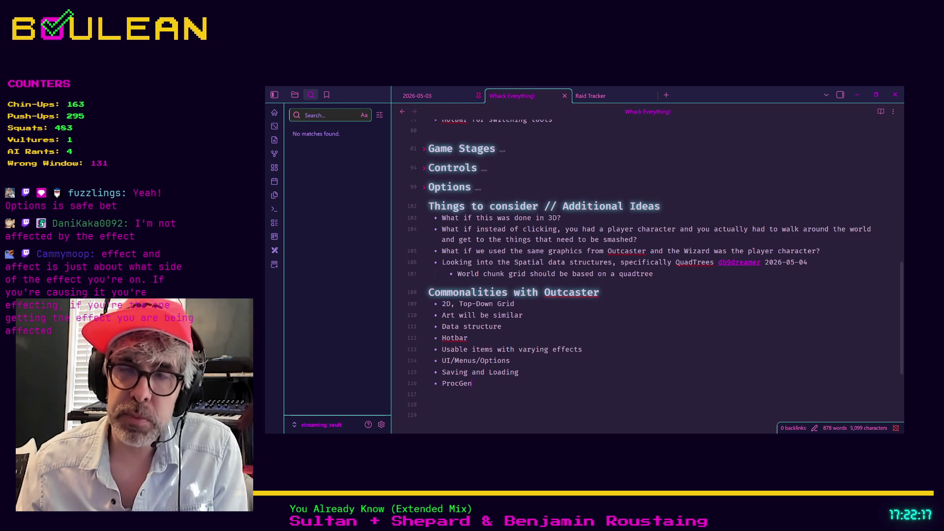
pyautogui.write('dural Generatio')
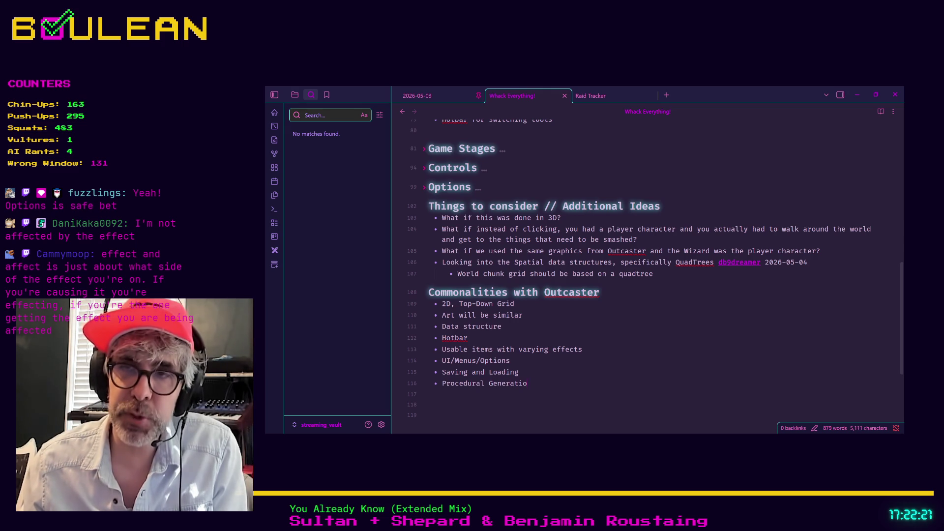
pyautogui.write('n ')
pyautogui.write('(etc')
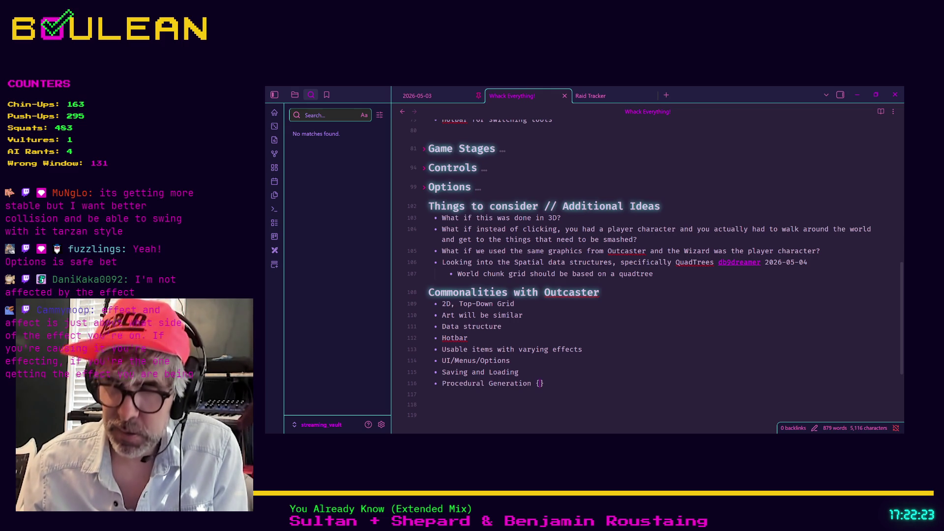
# Finish the line as 'Procedural Generation (kinda or not really)' and start an empty bullet below it
pyautogui.press('BackSpace')
pyautogui.press('BackSpace')
pyautogui.press('BackSpace')
pyautogui.write('(kinda)')
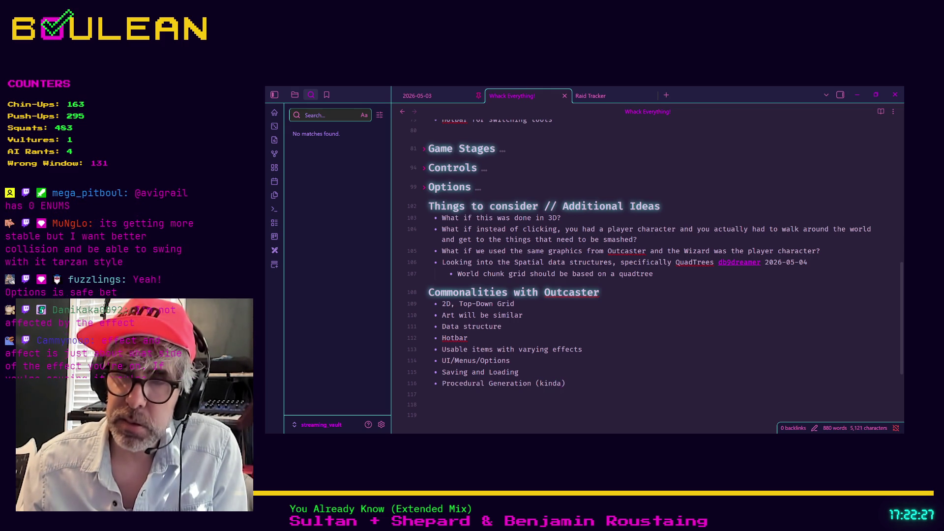
pyautogui.write(' or not really')
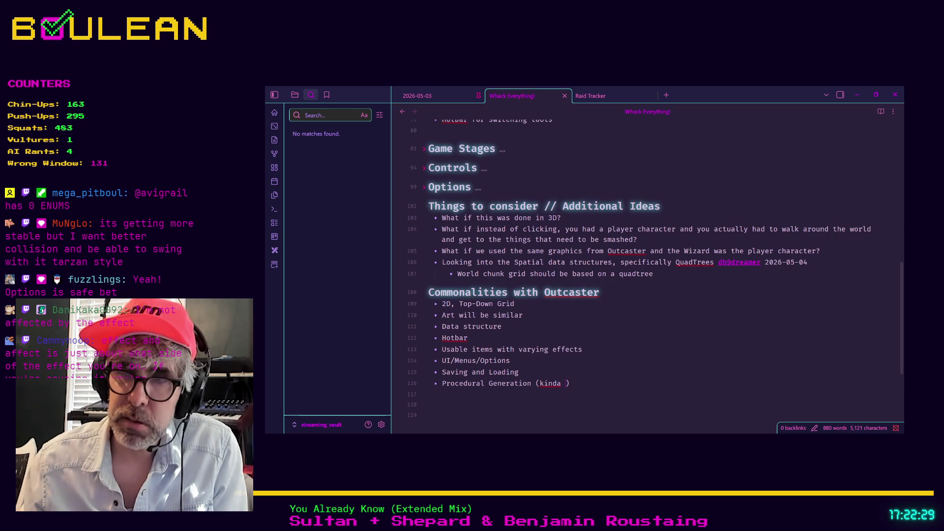
pyautogui.press('End')
pyautogui.press('Return')
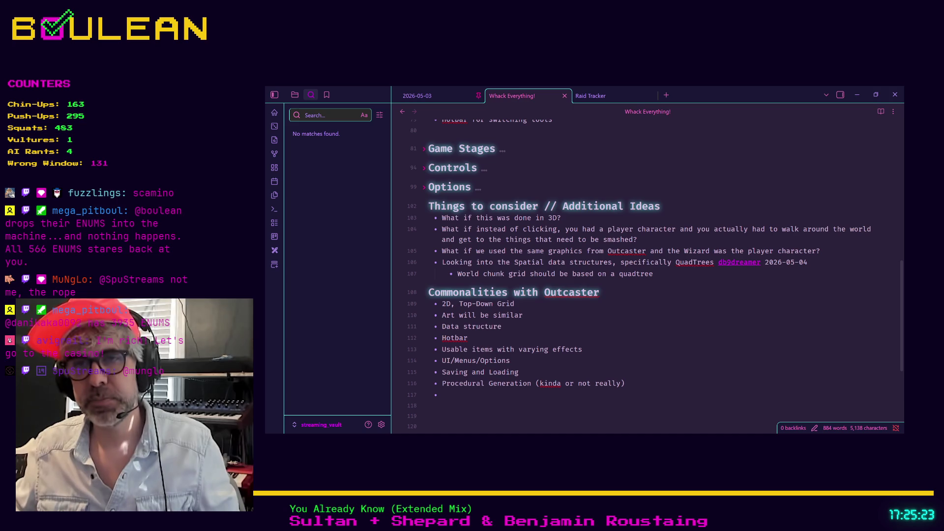
# Write 'SoundFX' and 'Music' on the empty bullet under Procedural Generation
pyautogui.click(462, 395)
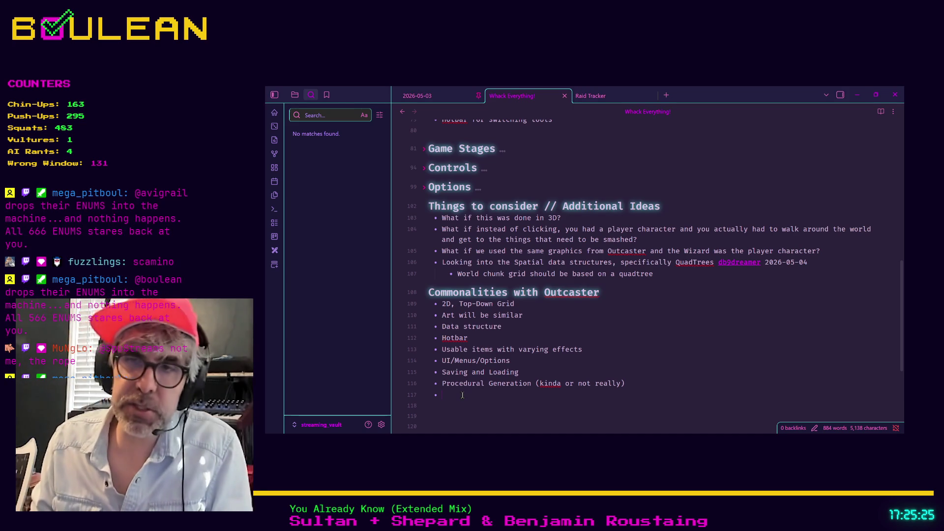
pyautogui.write('SoundF')
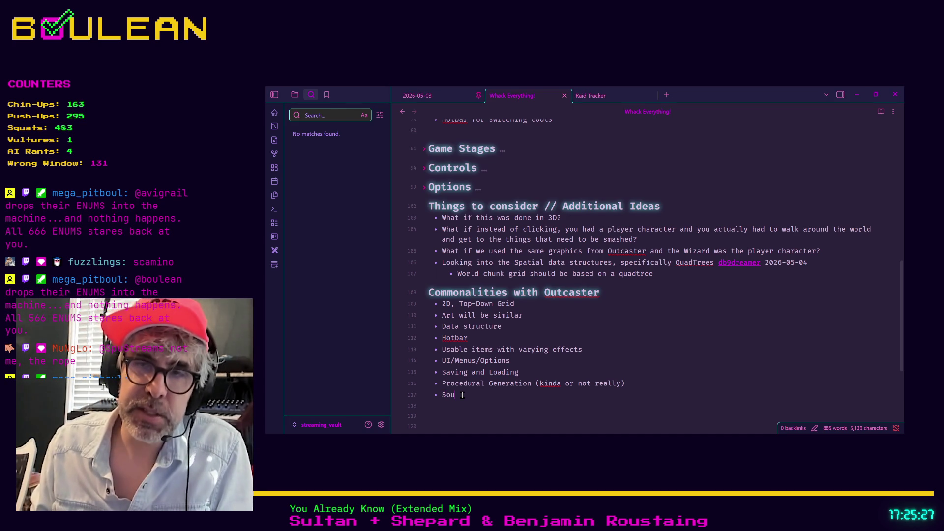
pyautogui.write('X ')
pyautogui.write('Music')
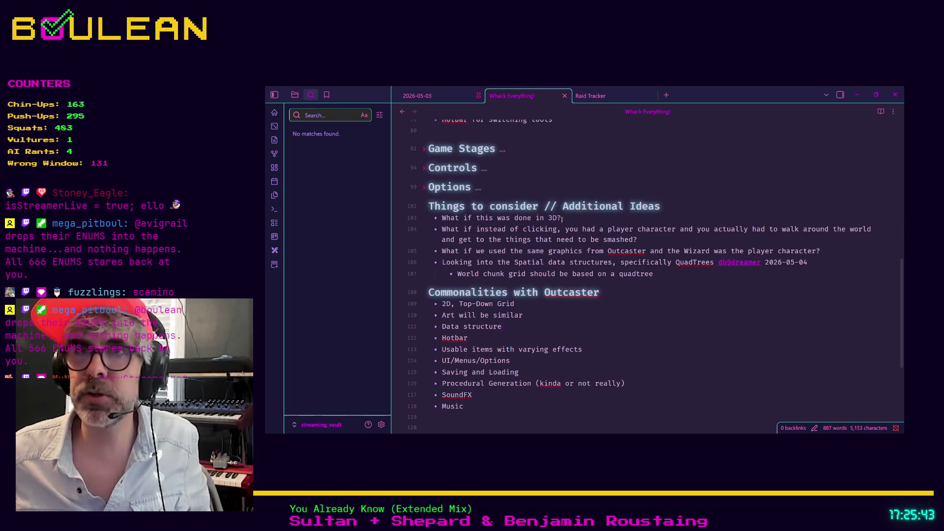
# Fold the Commonalities with Outcaster heading, insert a blank line above it, and unfold it
pyautogui.click(424, 292)
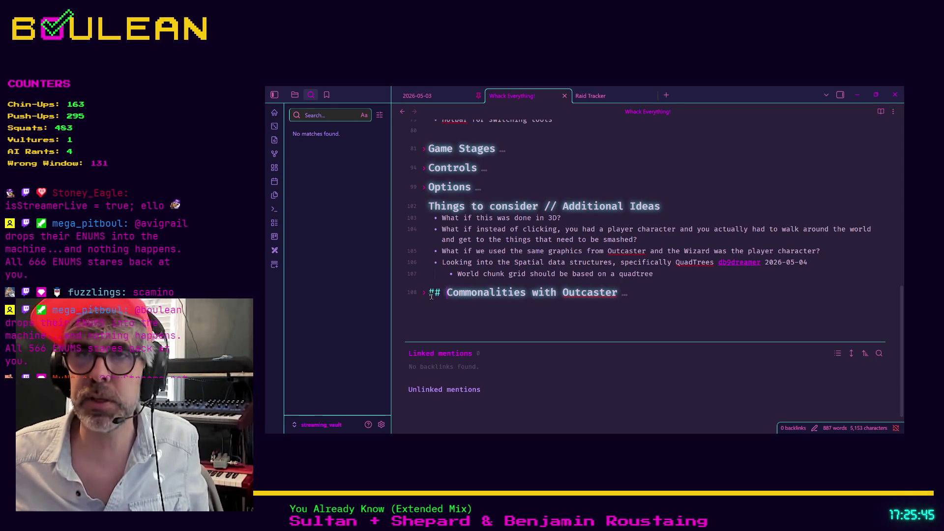
pyautogui.press('Return')
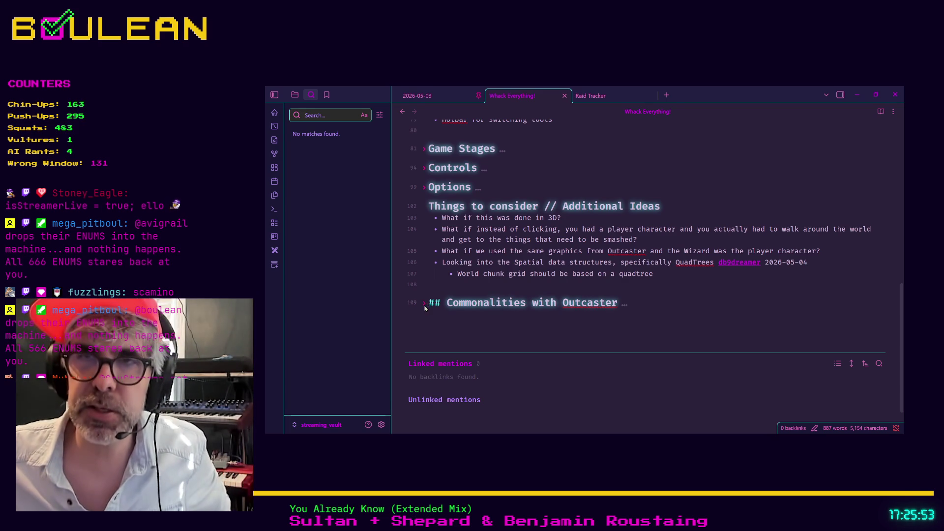
pyautogui.click(425, 303)
# Select and deselect the last bullets, including SoundFX and Music, to check the list
pyautogui.scroll(-1, 527, 313)
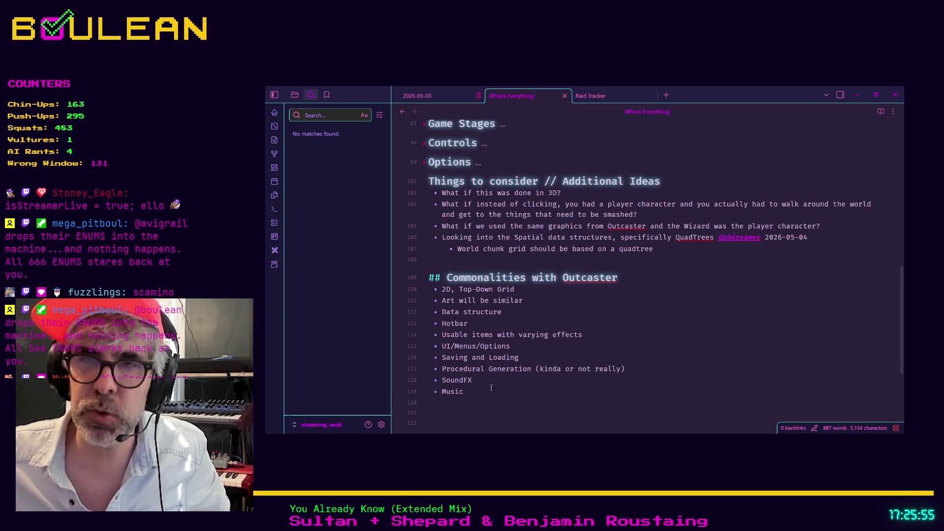
pyautogui.moveTo(490, 394); pyautogui.dragTo(443, 368)
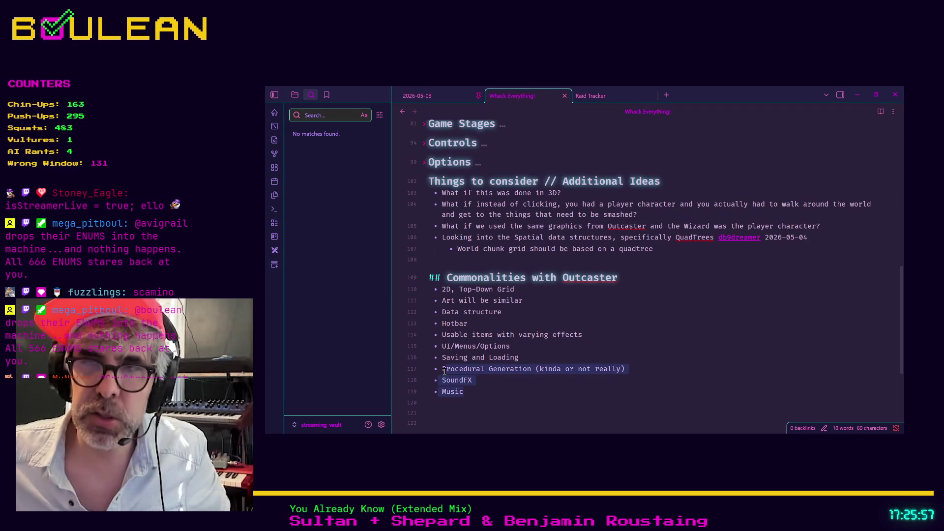
pyautogui.click(489, 390)
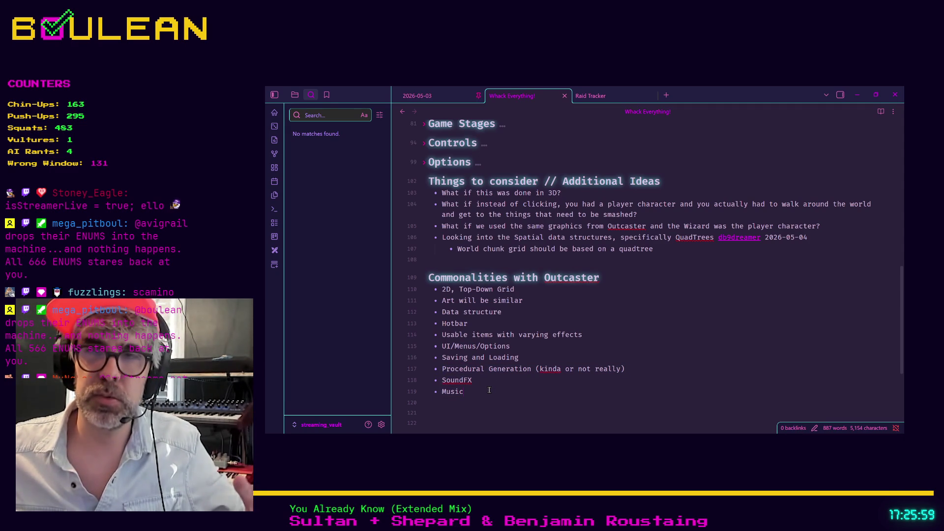
pyautogui.moveTo(435, 379); pyautogui.dragTo(478, 390)
pyautogui.click(478, 390)
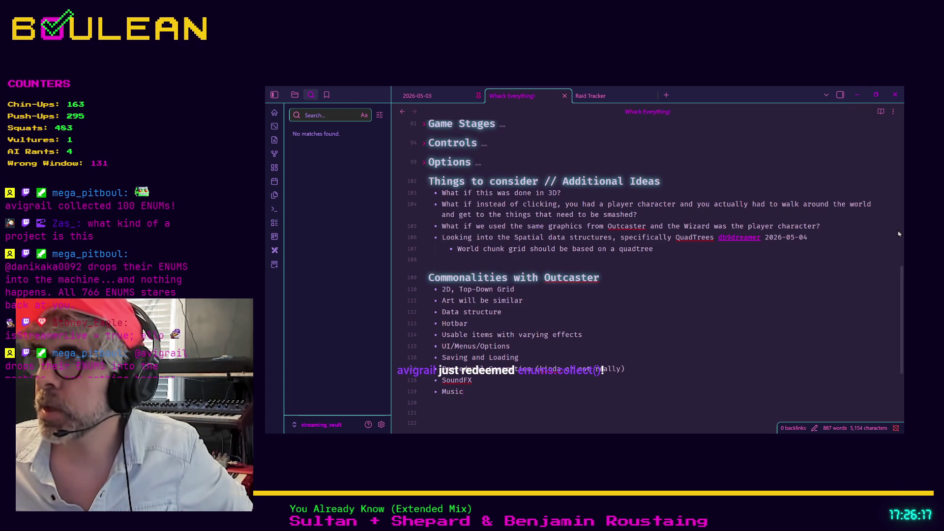
pyautogui.scroll(3, 829, 281)
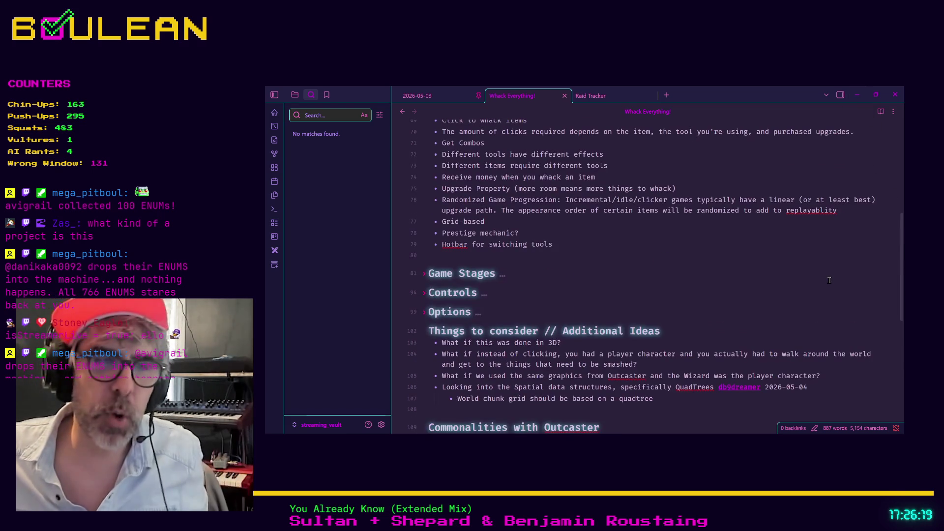
pyautogui.scroll(2, 829, 280)
pyautogui.scroll(2, 829, 280)
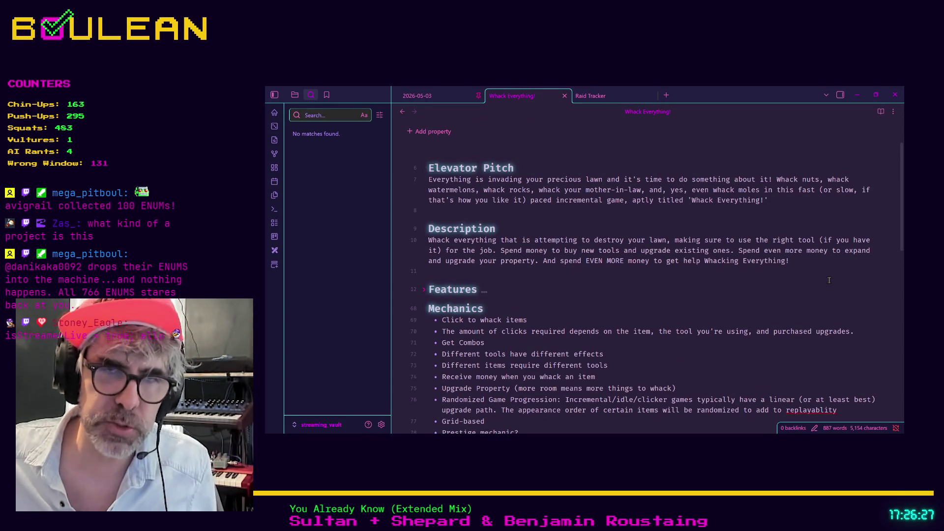
pyautogui.scroll(3, 829, 280)
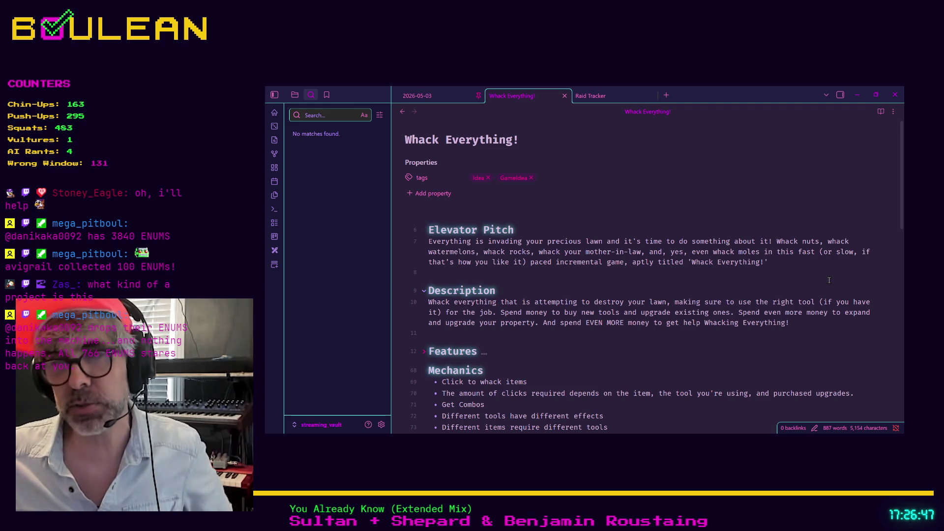
pyautogui.scroll(-5, 699, 345)
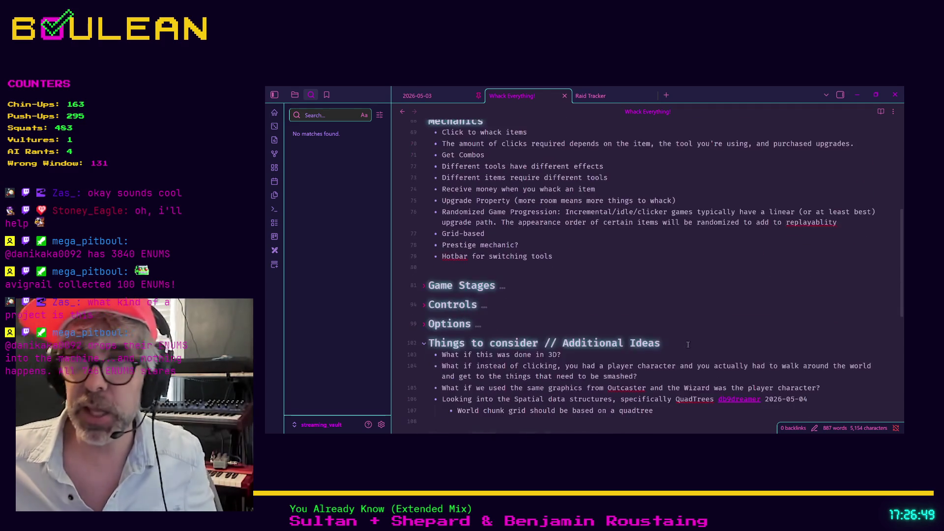
pyautogui.scroll(-4, 699, 345)
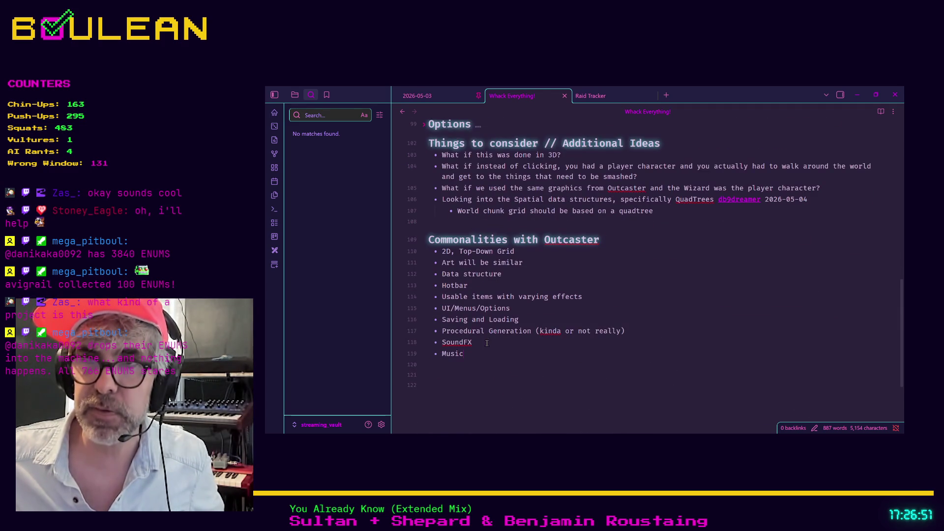
pyautogui.moveTo(519, 320); pyautogui.dragTo(442, 308)
pyautogui.click(526, 320)
pyautogui.moveTo(527, 320); pyautogui.dragTo(441, 320)
pyautogui.click(504, 352)
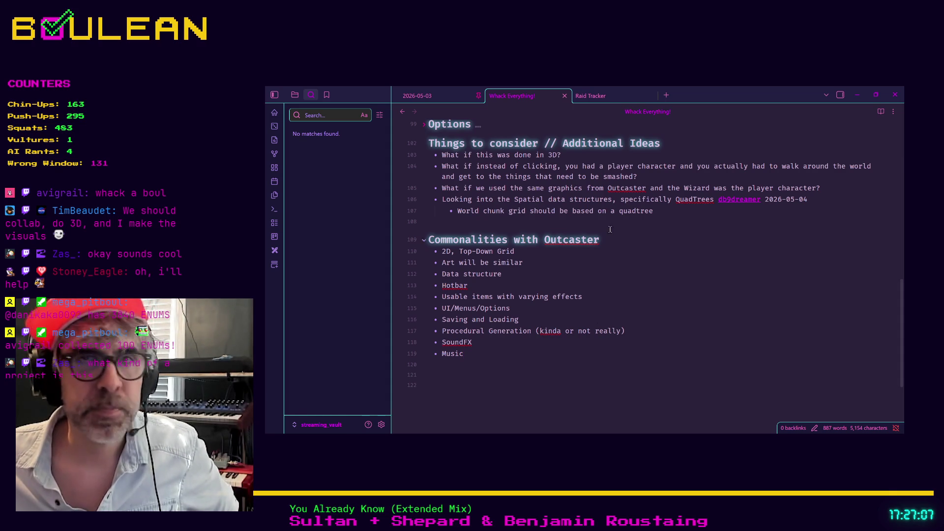
# Minimize Obsidian, then back in the note zoom the view out and back to normal
pyautogui.click(857, 96)
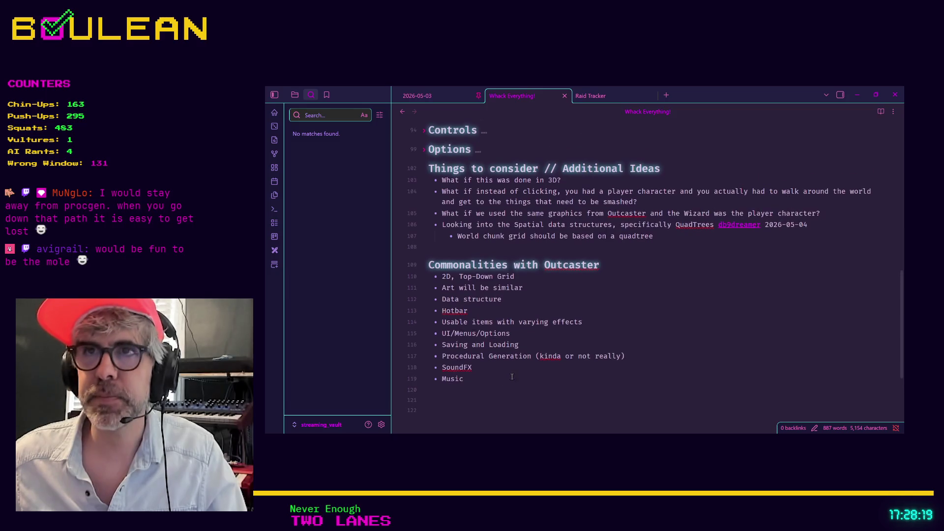
pyautogui.scroll(2, 512, 377)
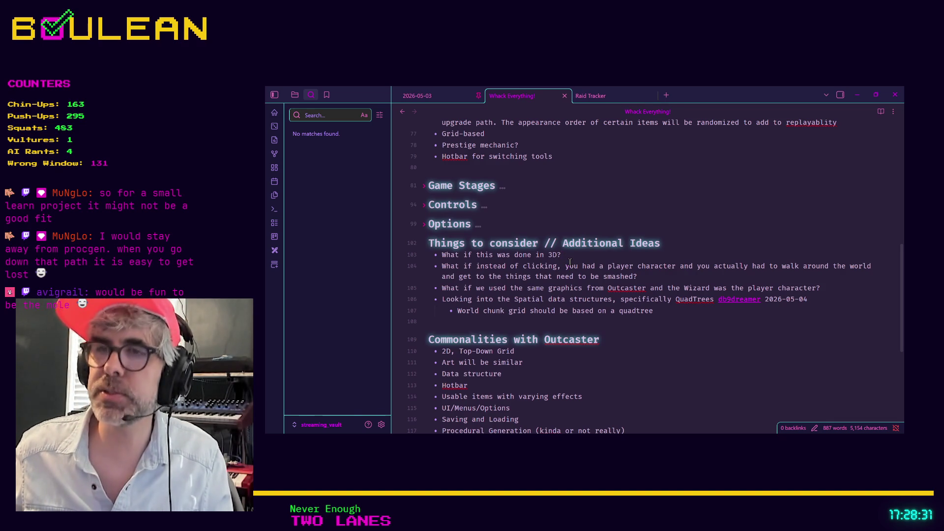
pyautogui.hotkey('ctrl', '-')
pyautogui.hotkey('ctrl', '=')
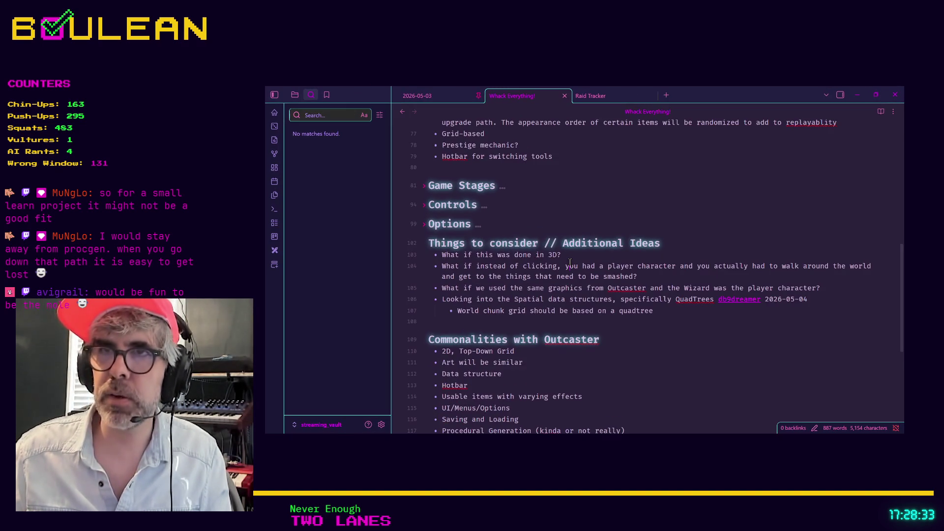
# Highlight 'What if this was done in 3D?', clear it, and minimize Obsidian again
pyautogui.moveTo(561, 255); pyautogui.dragTo(405, 263)
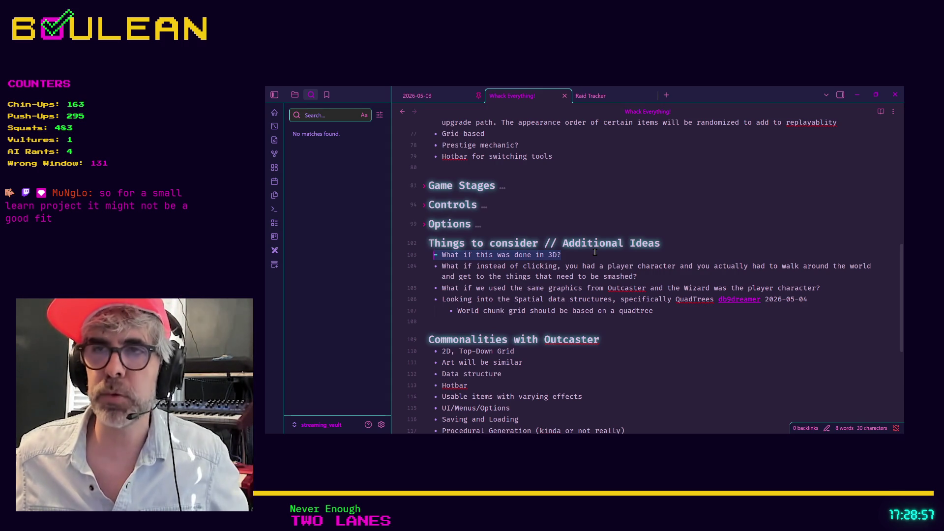
pyautogui.click(595, 252)
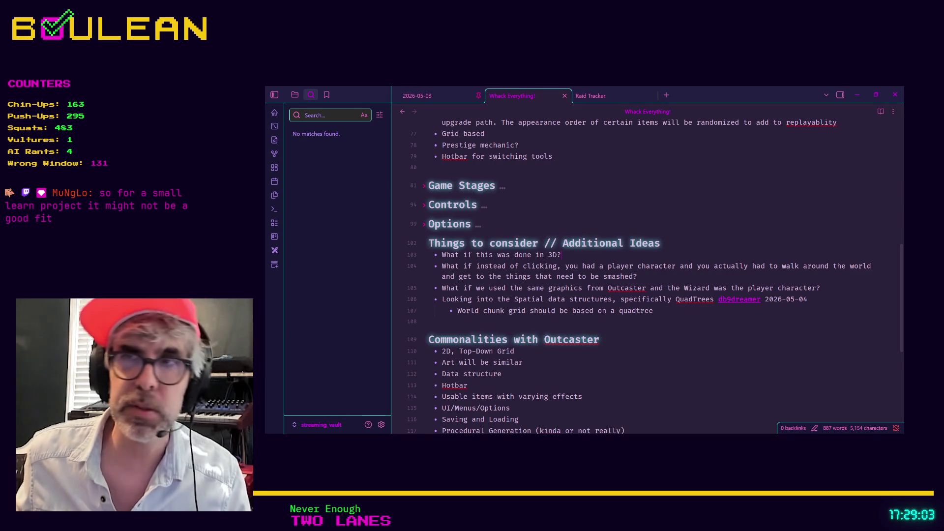
pyautogui.scroll(1, 628, 320)
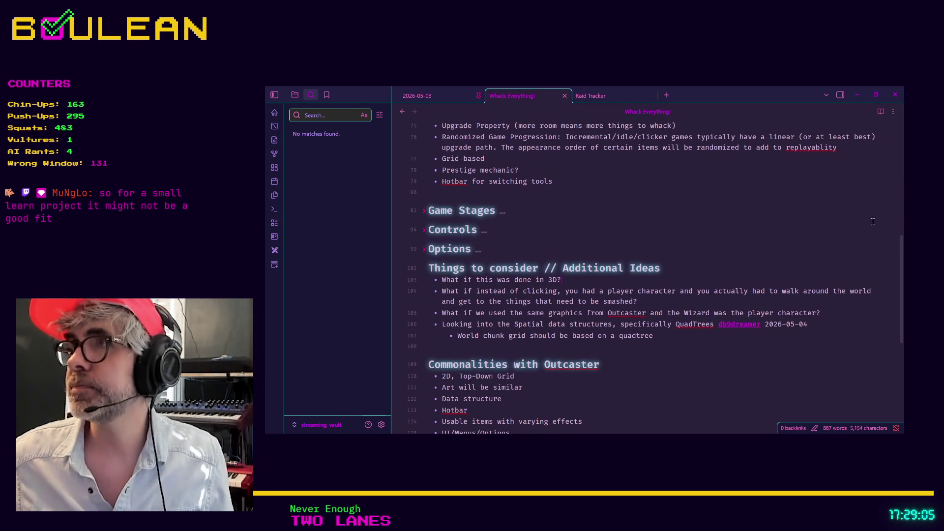
pyautogui.click(858, 94)
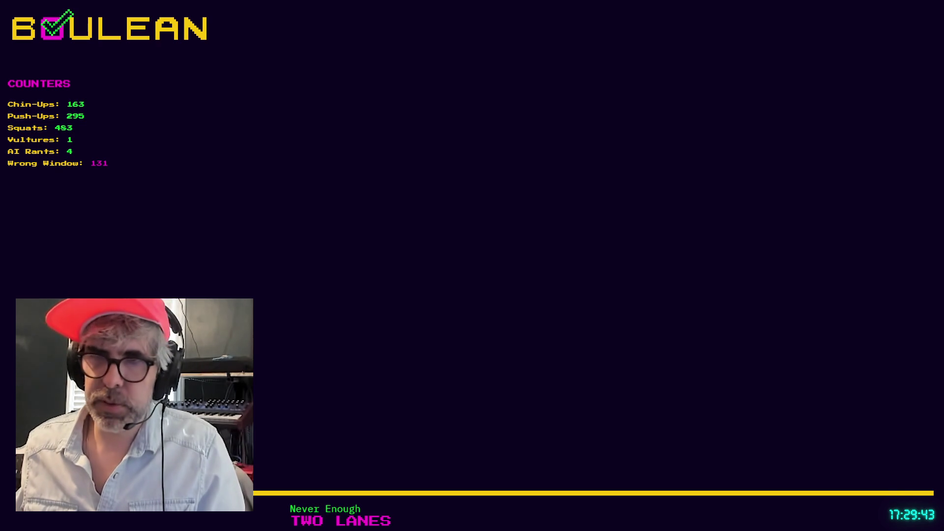
pyautogui.scroll(-3, 576, 347)
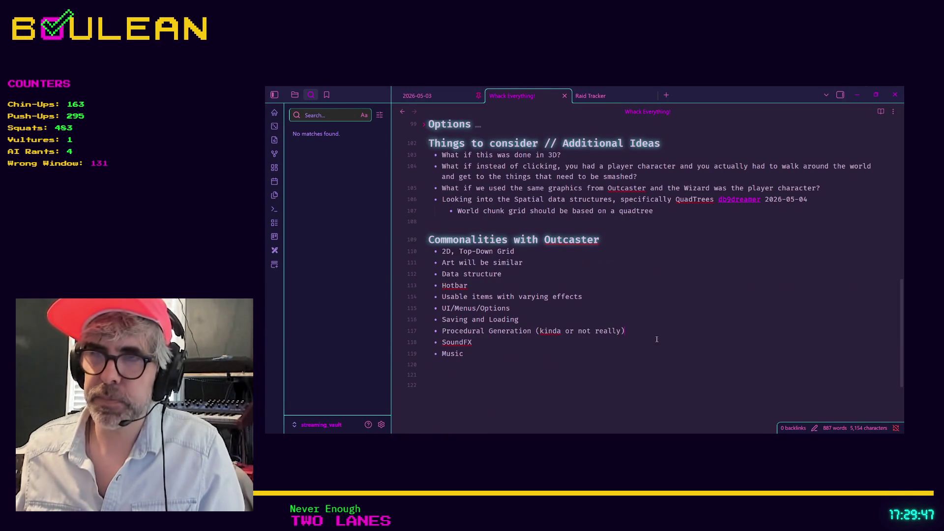
# Overwrite the Procedural Generation item with 'Random Generation' and minimize Obsidian
pyautogui.hotkey('shift', 'Home')
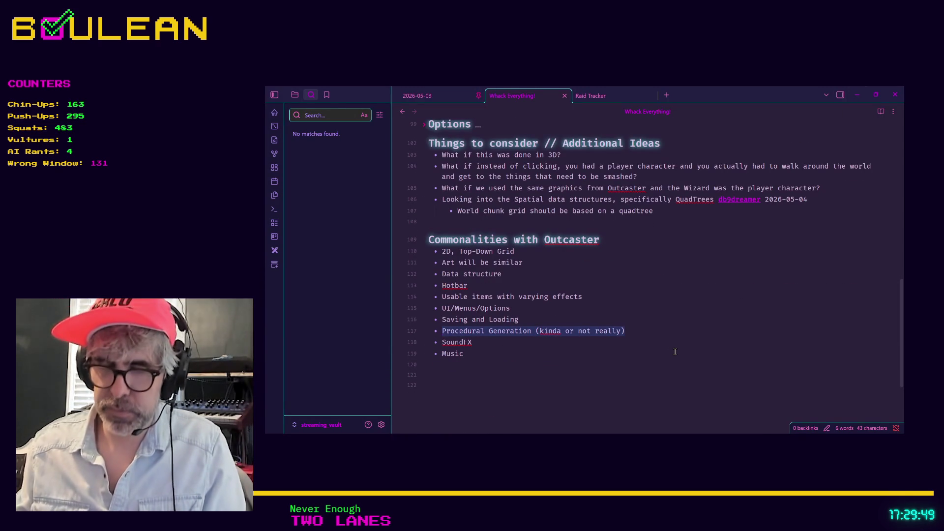
pyautogui.write('Random')
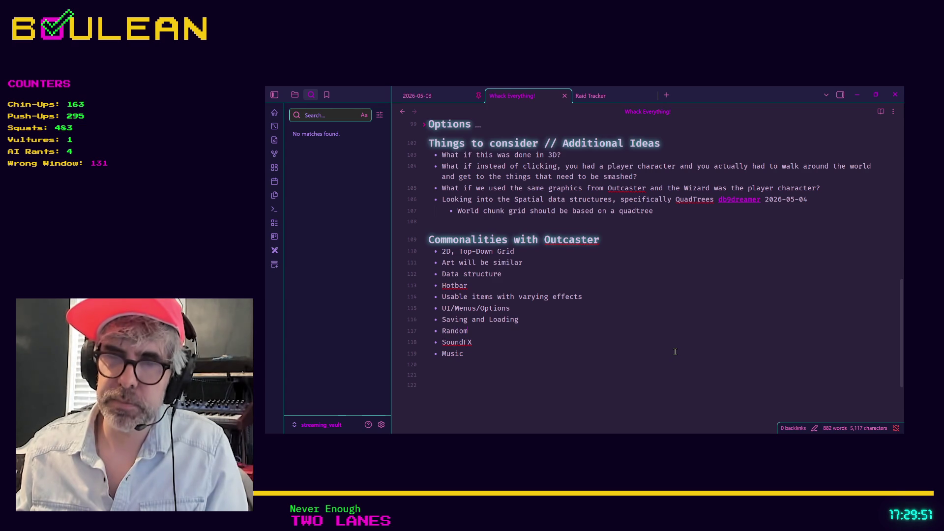
pyautogui.write(' Gene')
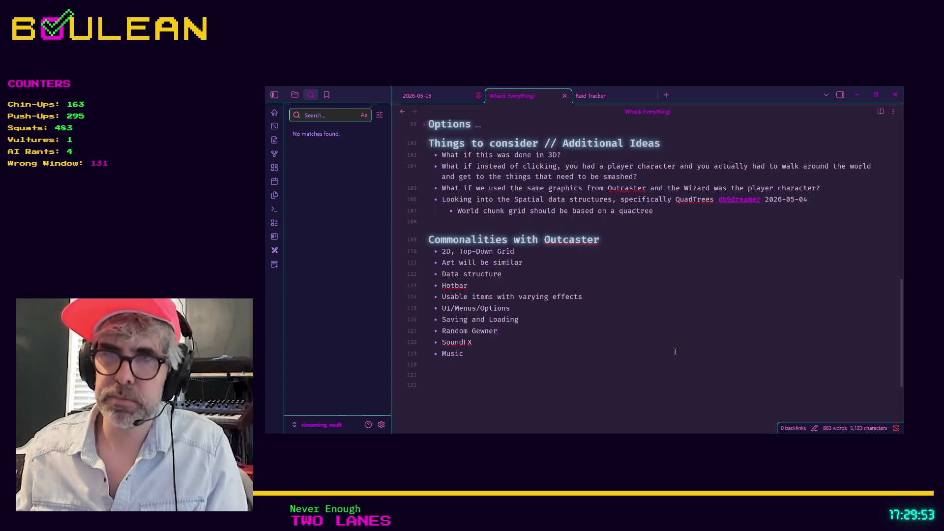
pyautogui.write('ration')
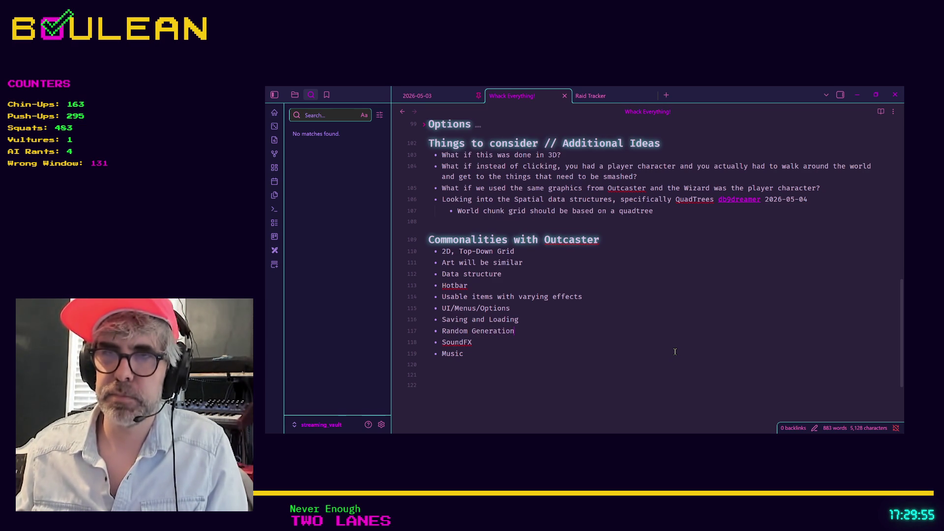
pyautogui.click(857, 94)
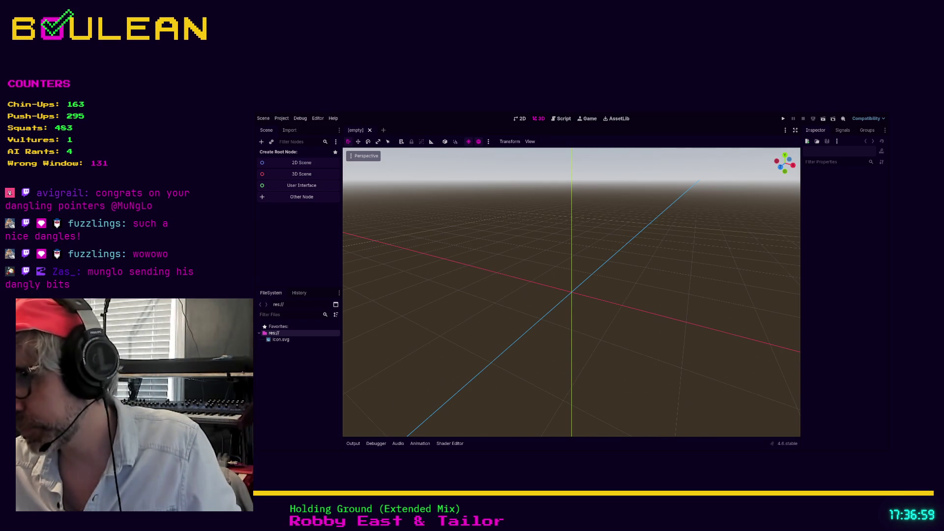
pyautogui.hotkey('alt', 'Tab')
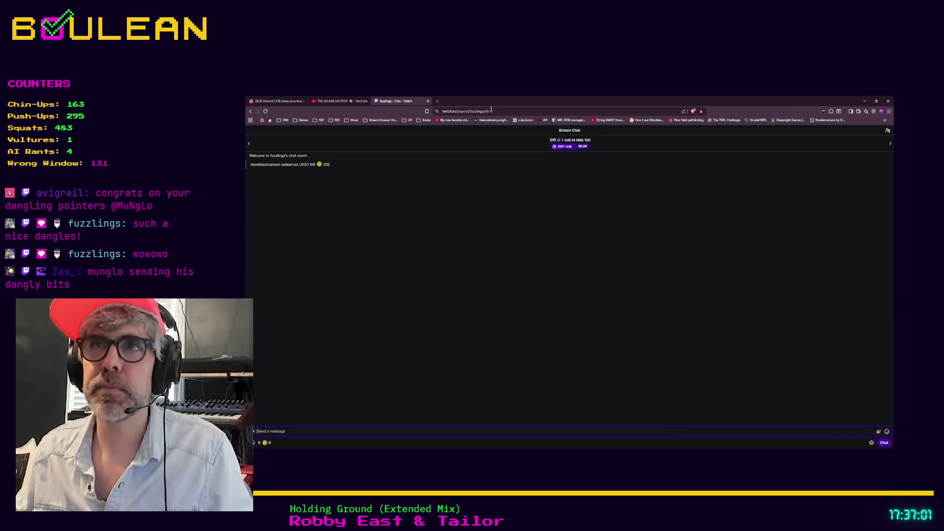
# Paste the Twitch clip link into the address bar and load the clip page
pyautogui.click(491, 110)
pyautogui.hotkey('ctrl', 'v')
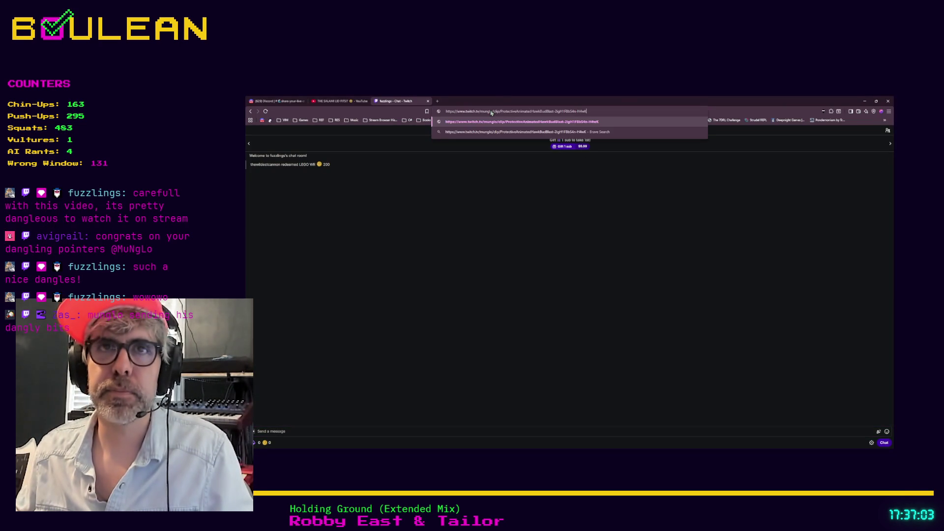
pyautogui.press('Return')
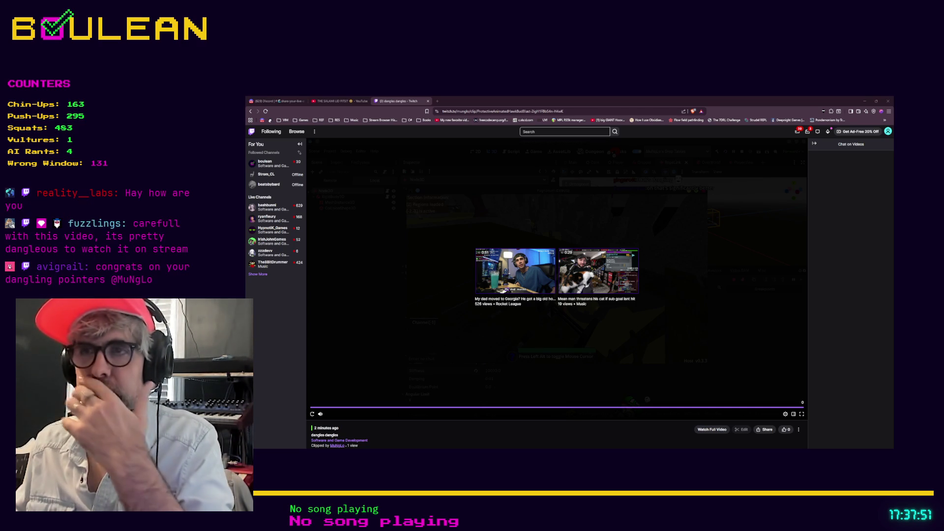
# Select the clip page's address, switch windows, and close the clip tab
pyautogui.click(482, 111)
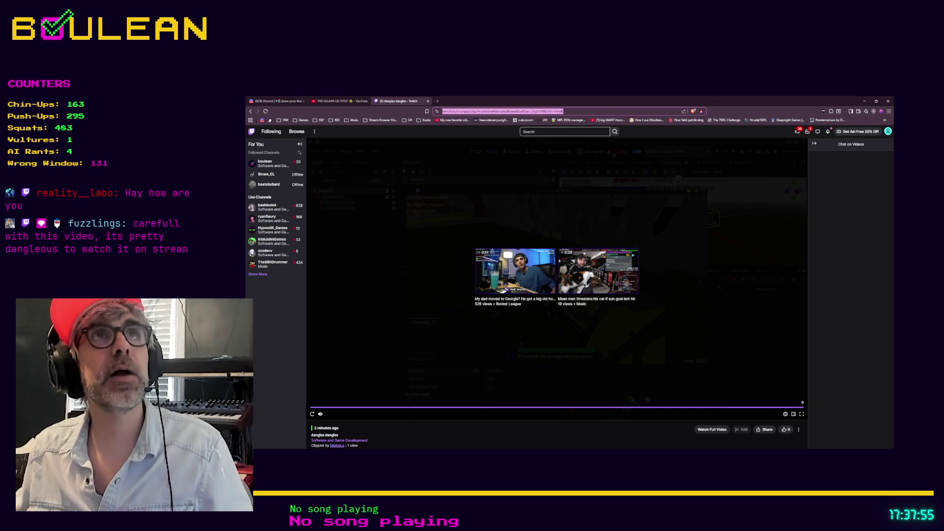
pyautogui.hotkey('alt', 'Tab')
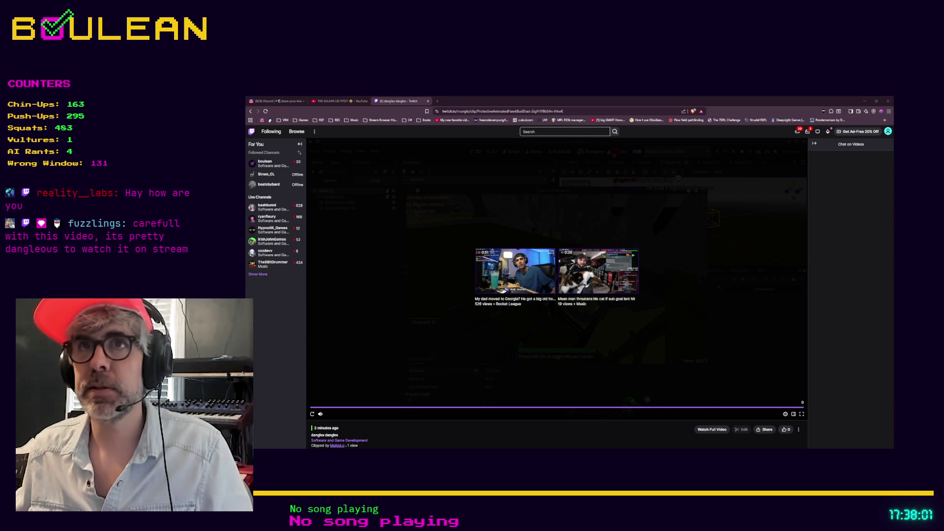
pyautogui.hotkey('ctrl', 'w')
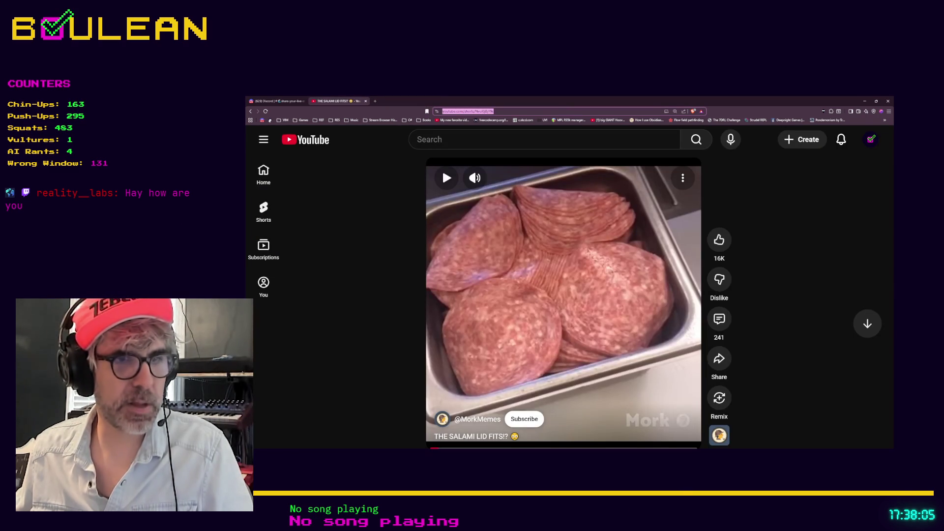
# Minimize the browser showing the YouTube Short and return to the Godot editor's empty 3D scene
pyautogui.hotkey('alt', 'Tab')
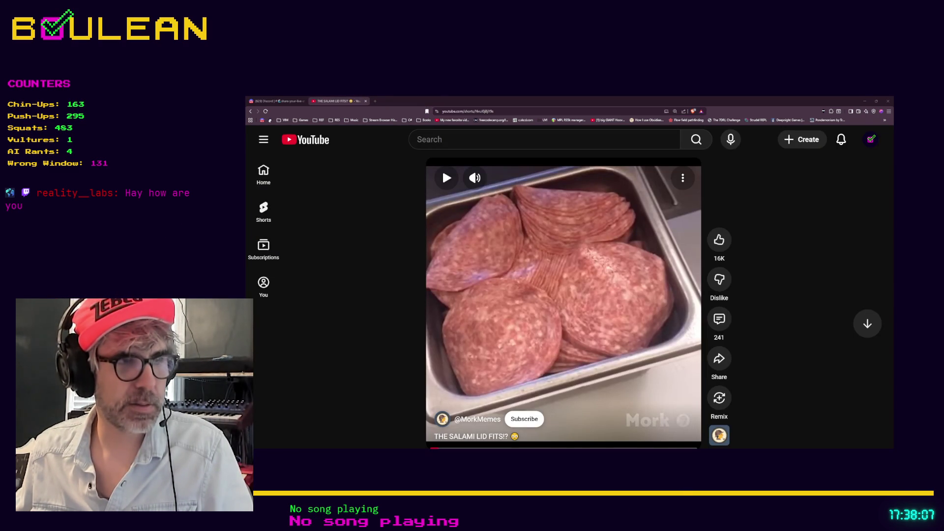
pyautogui.hotkey('alt', 'Tab')
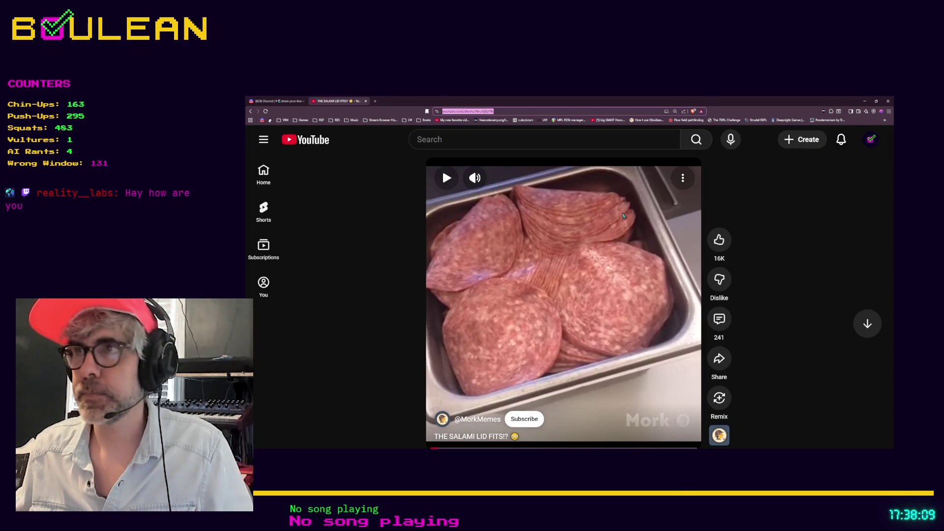
pyautogui.click(864, 102)
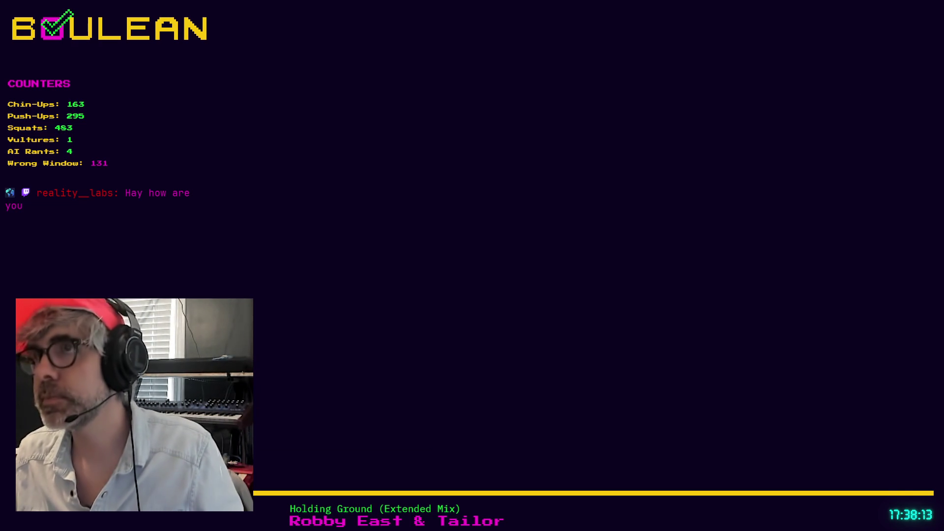
pyautogui.hotkey('alt', 'Tab')
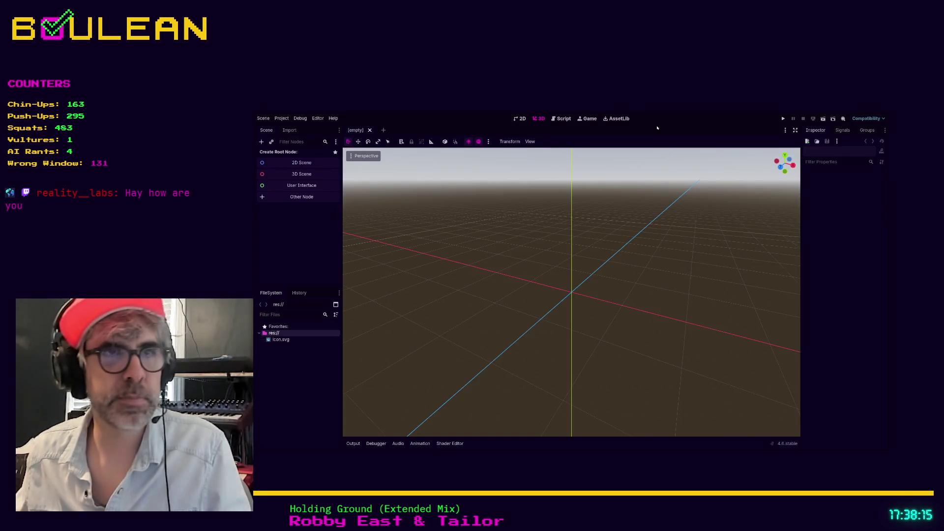
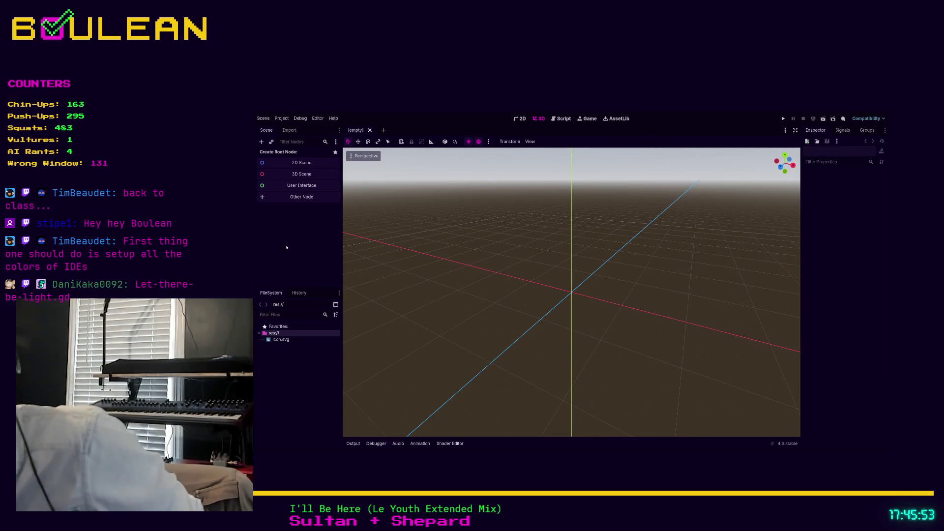
# From the Script workspace, create a new scene with a Node2D root via '2D Scene'
pyautogui.click(561, 119)
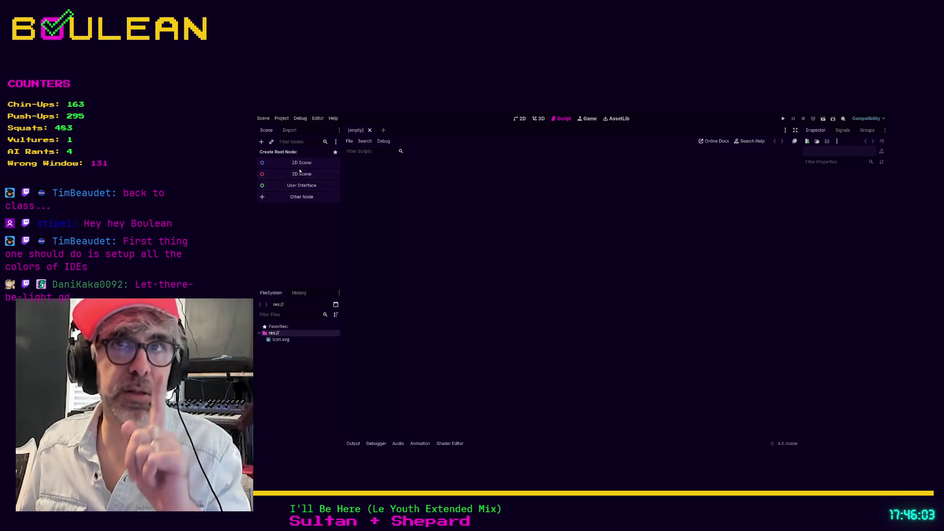
pyautogui.click(304, 167)
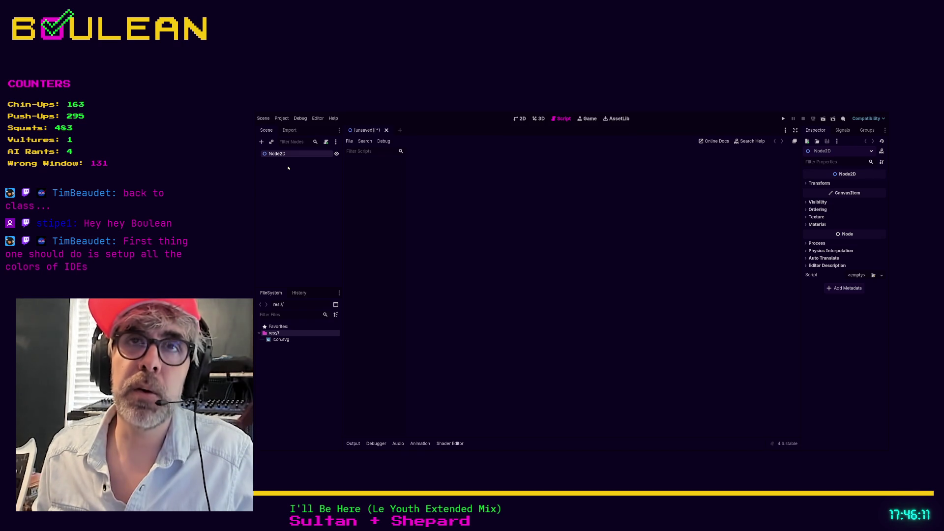
# Rename the root node to GameManager, attach a new game_manager.gd script, then lock the screen
pyautogui.write('GameManager')
pyautogui.press('Return')
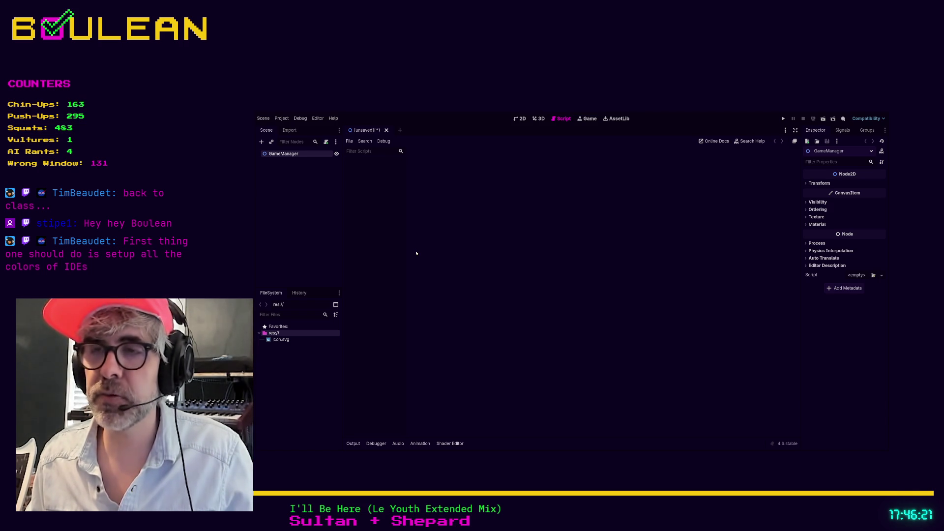
pyautogui.press('Return')
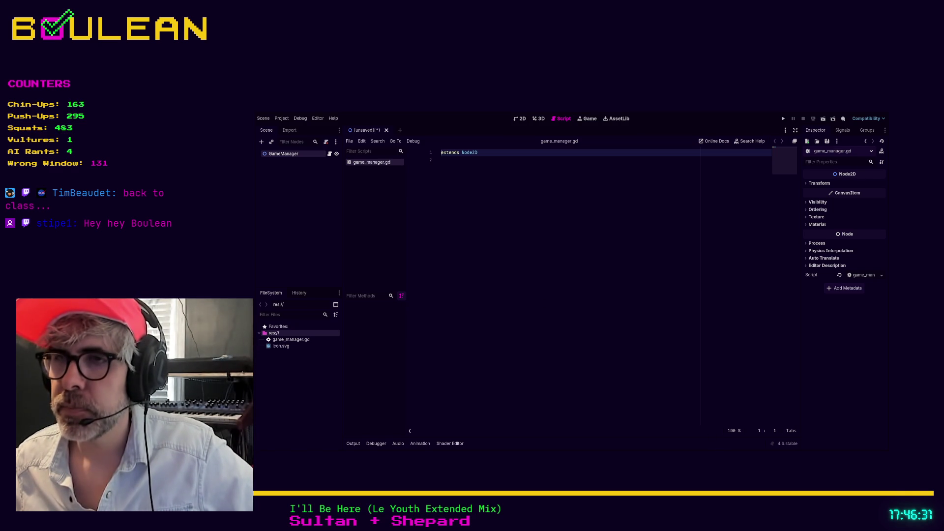
pyautogui.hotkey('ctrl', 'alt', 'l')
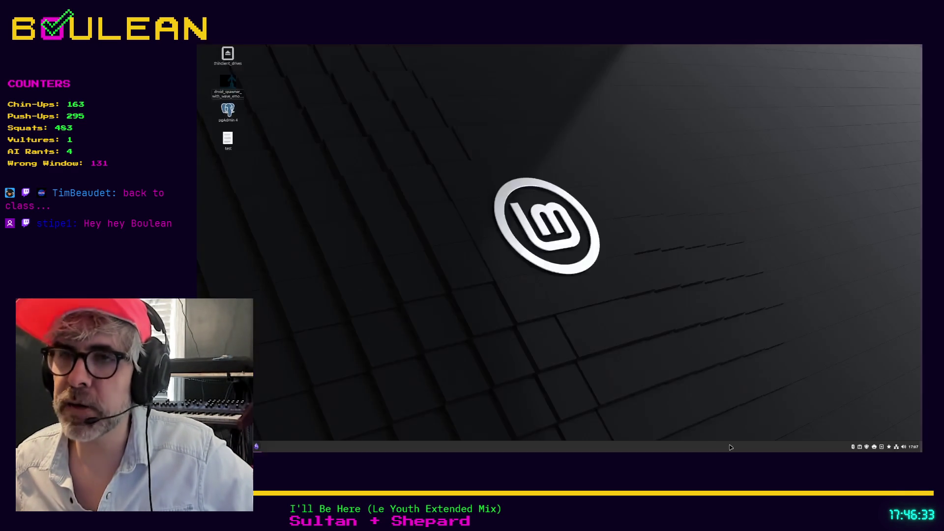
# Unlock the Linux Mint session by entering the account password
pyautogui.moveTo(696, 348)
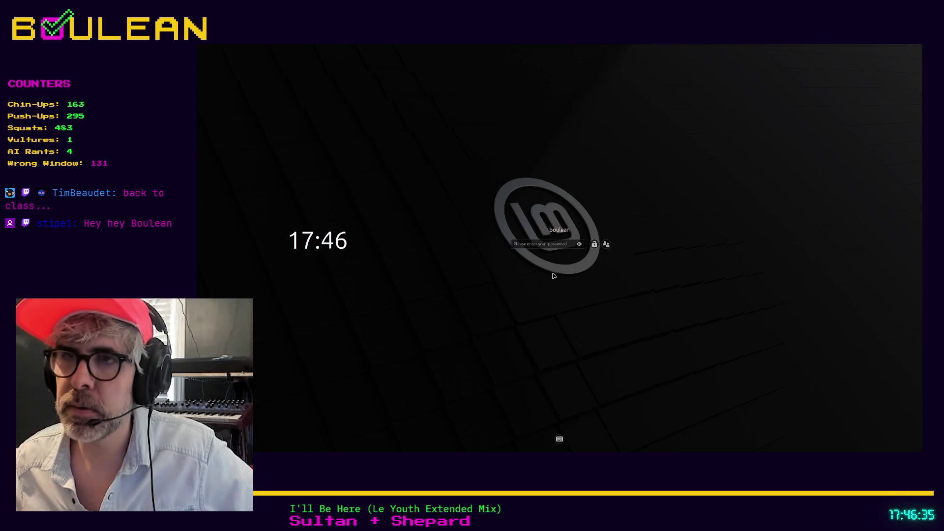
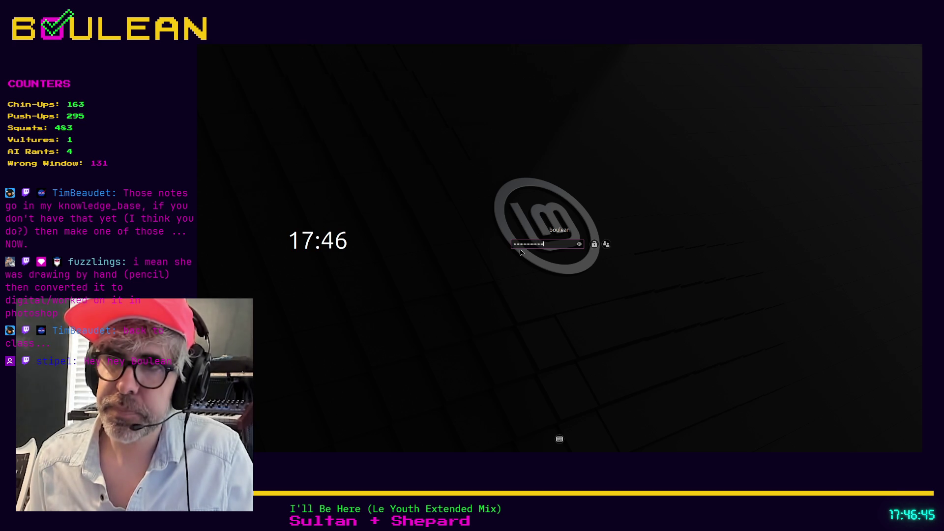
pyautogui.press('Return')
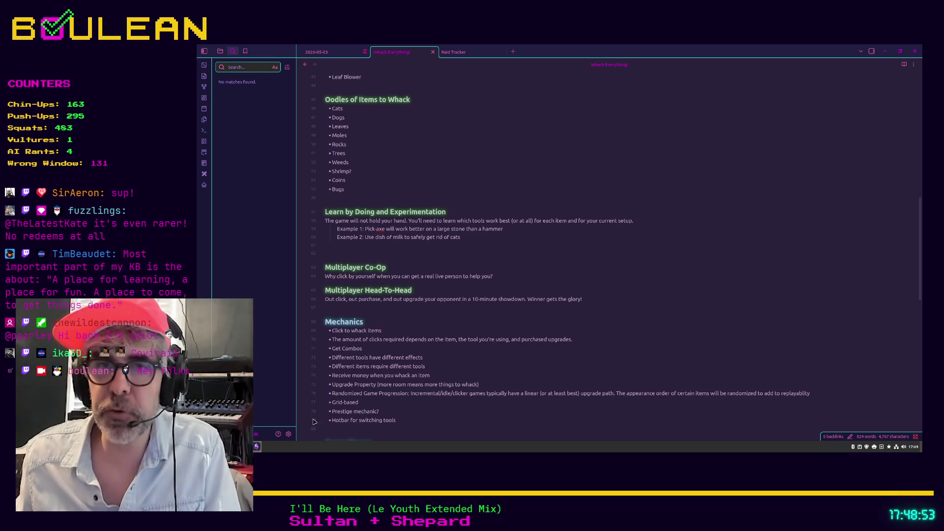
# Place the cursor on the Mechanics heading of the Whack Everything note
pyautogui.click(469, 323)
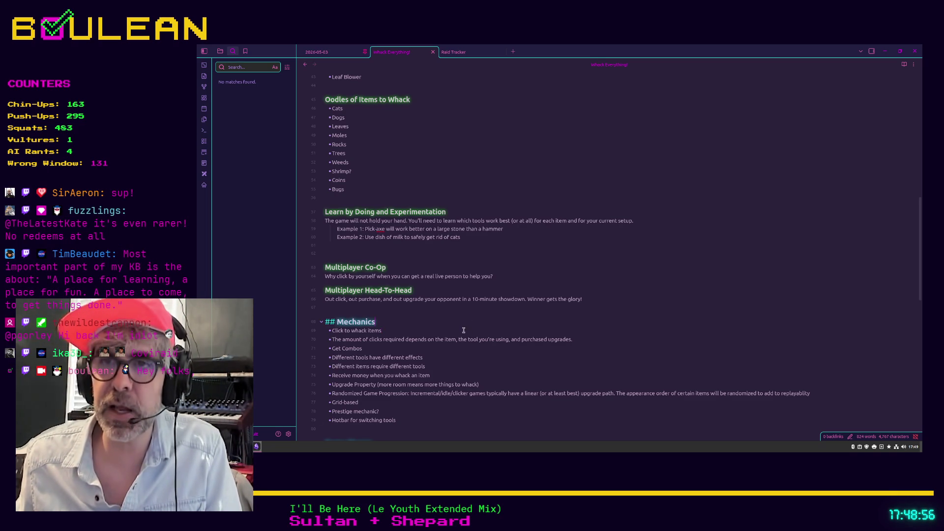
pyautogui.click(458, 265)
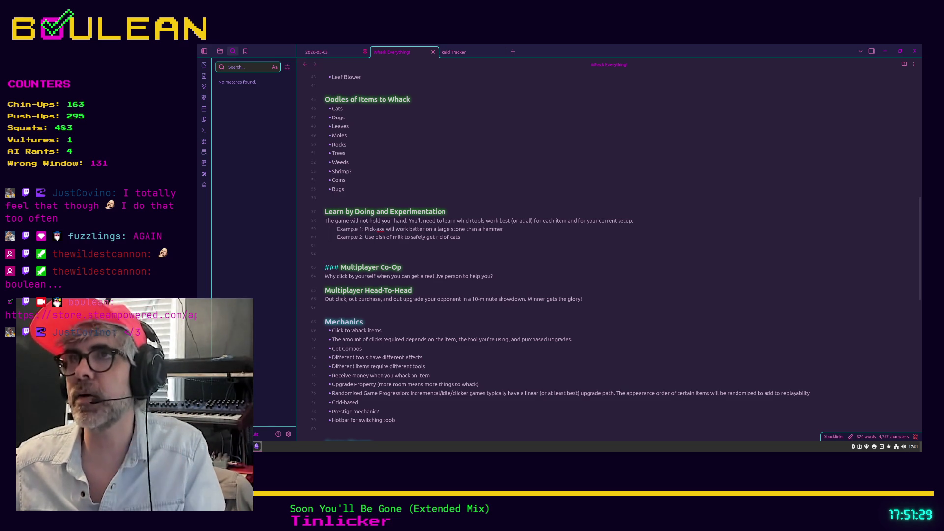
pyautogui.hotkey('alt', 'Tab')
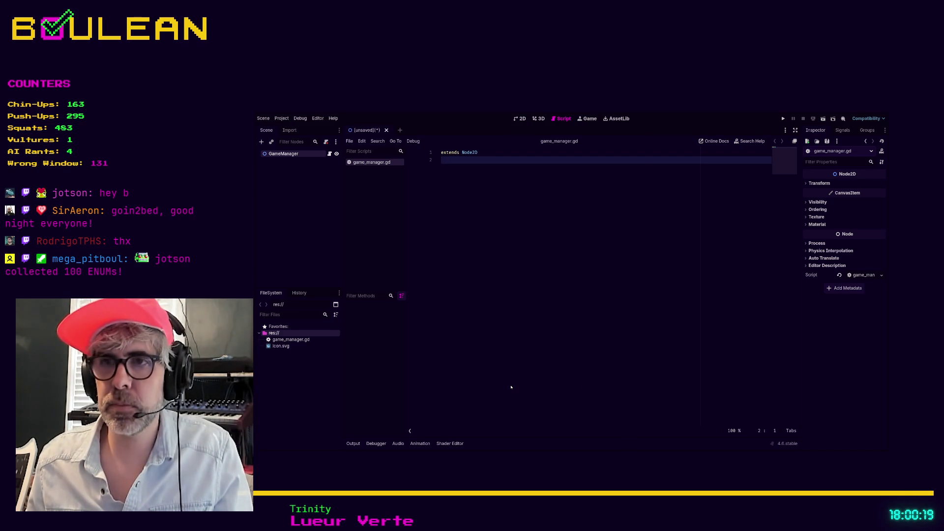
# Save the scene as game_manager.tscn
pyautogui.hotkey('ctrl', 's')
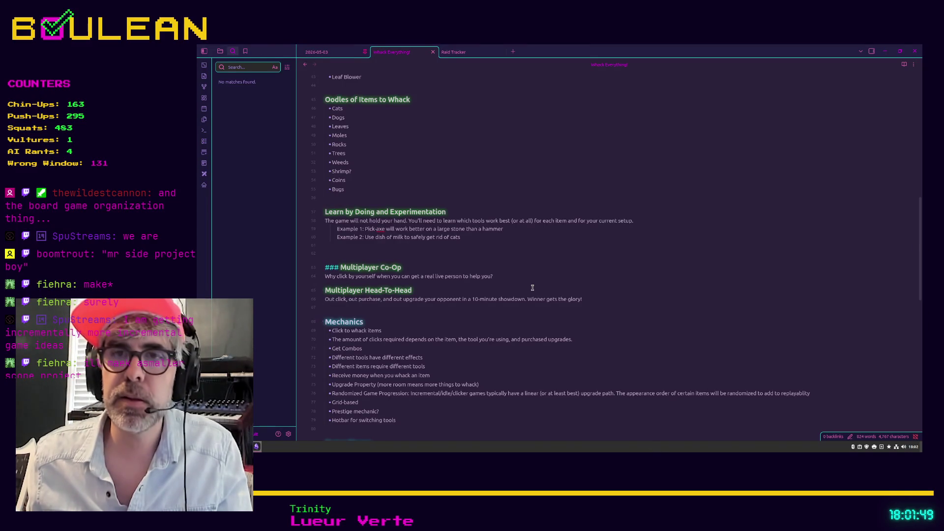
# Scroll the Whack Everything note up to the Features heading, then return to Godot
pyautogui.scroll(-10, 532, 287)
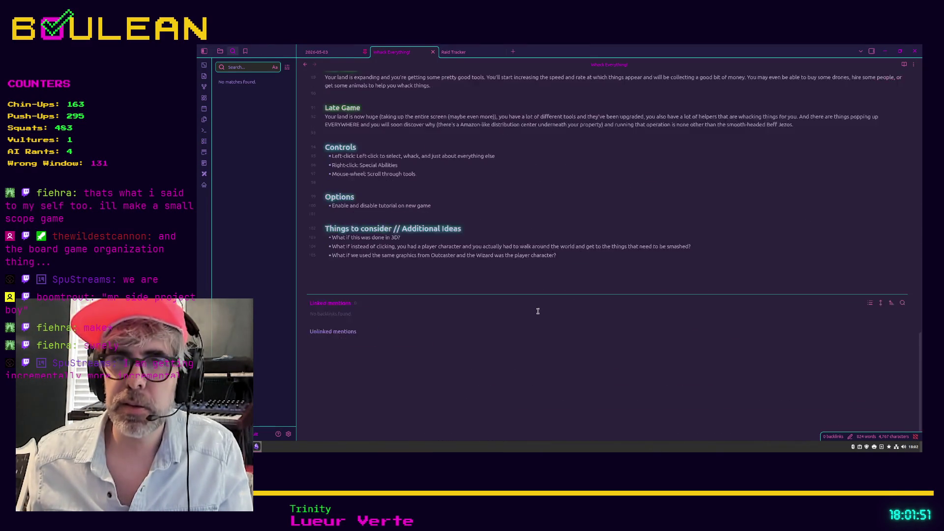
pyautogui.scroll(8, 538, 311)
pyautogui.scroll(8, 536, 246)
pyautogui.scroll(5, 524, 232)
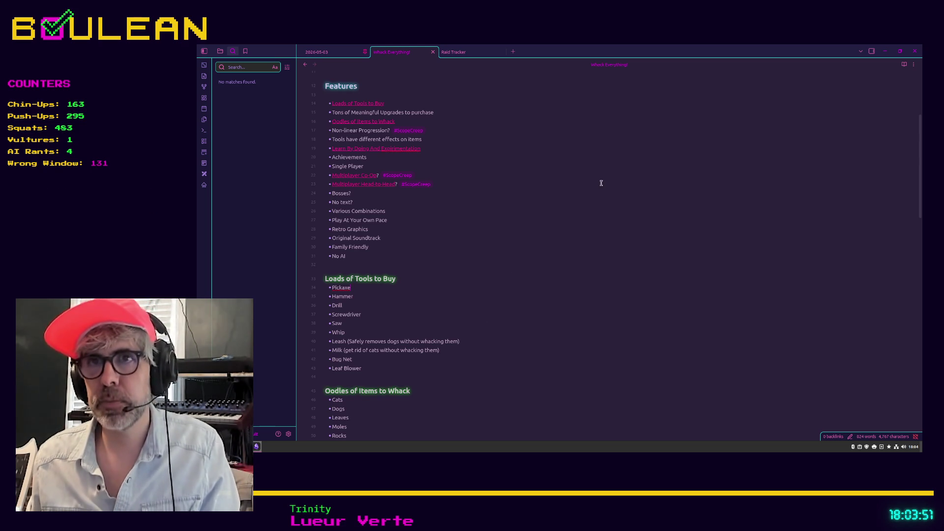
pyautogui.hotkey('alt', 'Tab')
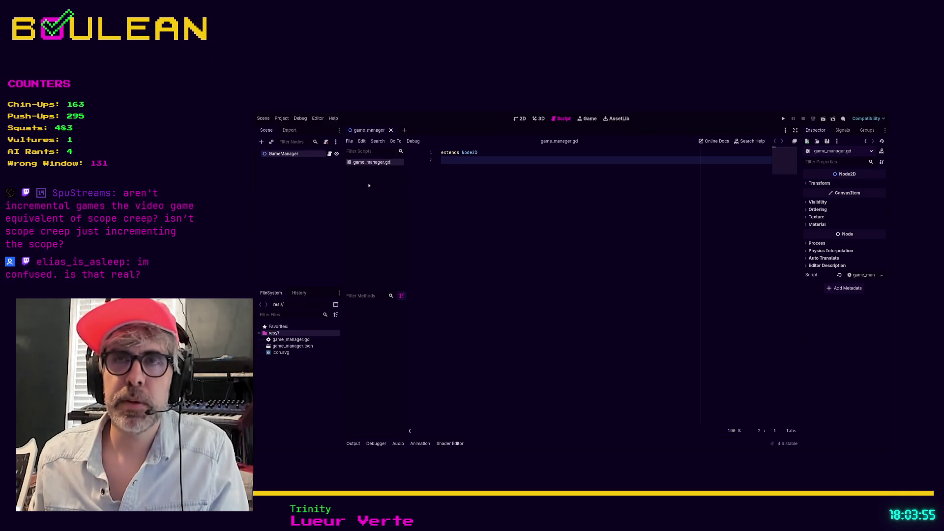
# Start a new first line in game_manager.gd with 'class' above extends Node2D
pyautogui.press('Up')
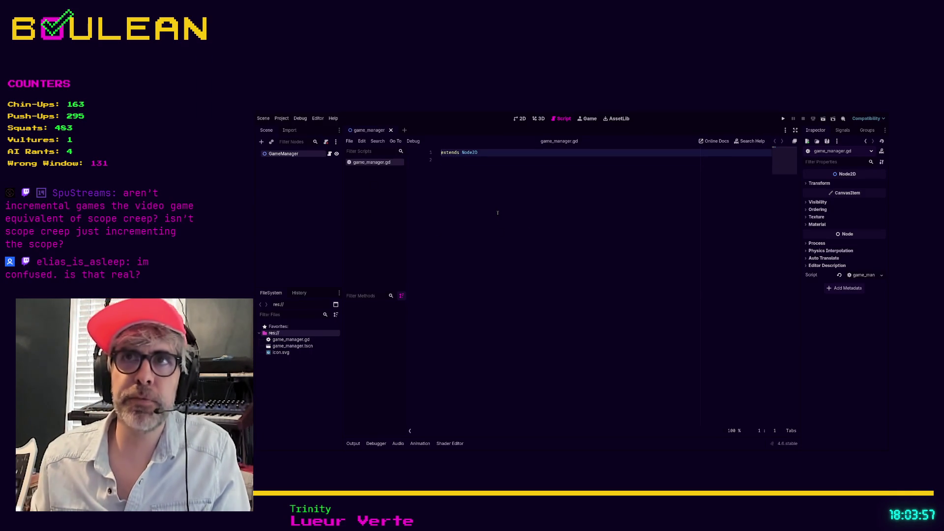
pyautogui.write('class')
pyautogui.click(482, 278)
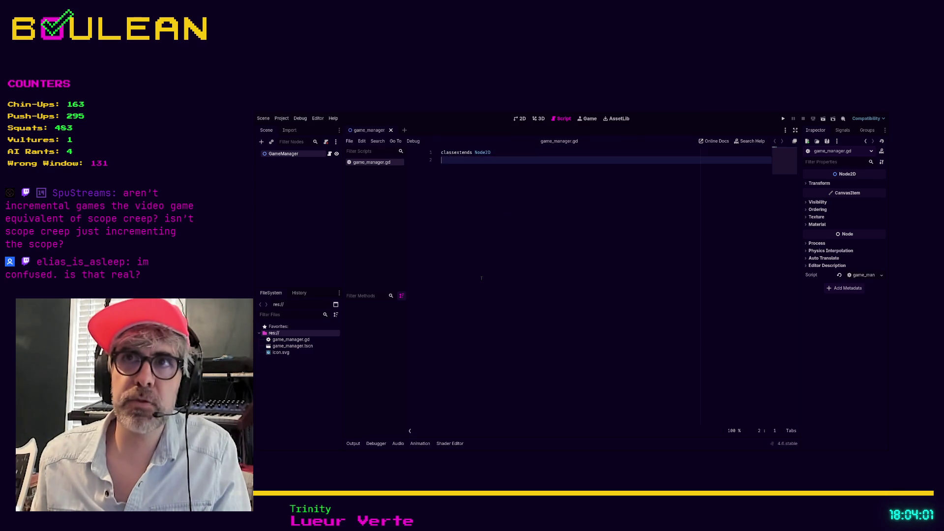
pyautogui.keyDown('ctrl'); pyautogui.scroll(2, 448, 186); pyautogui.keyUp('ctrl')
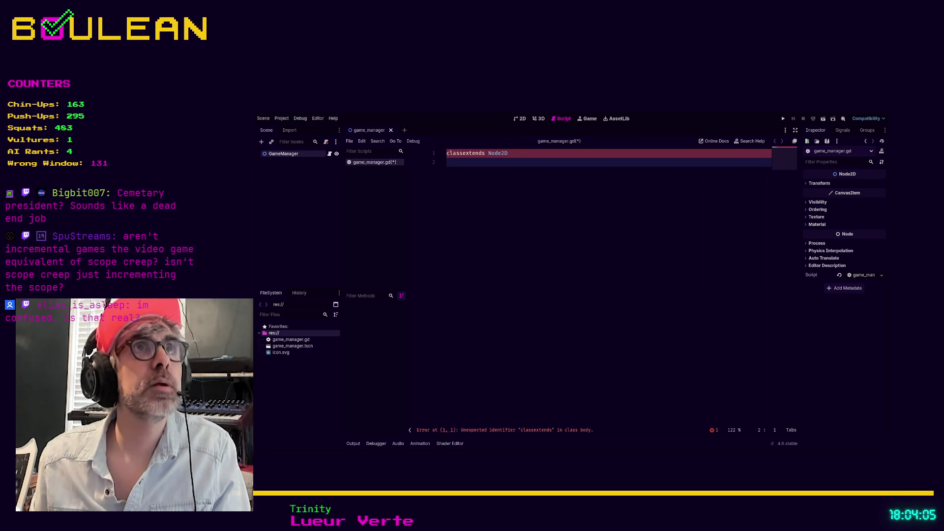
pyautogui.click(461, 154)
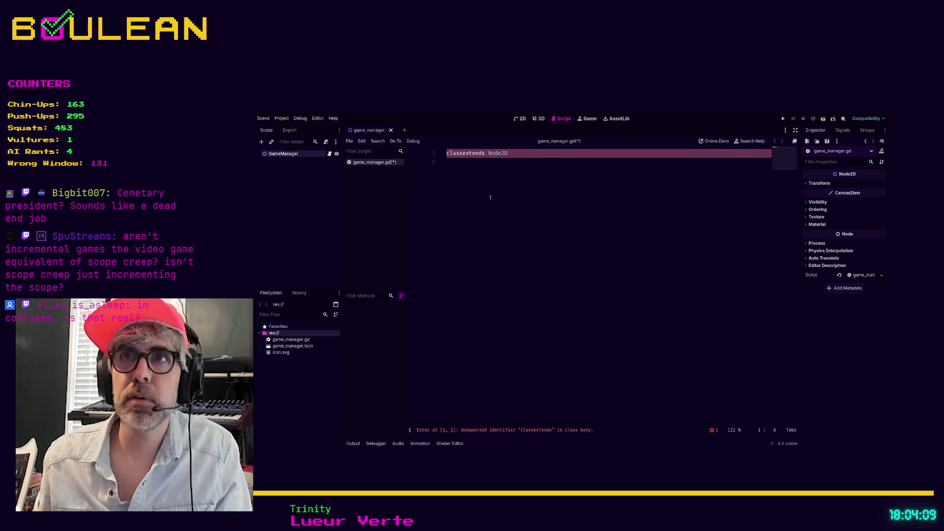
pyautogui.scroll(1, 490, 197)
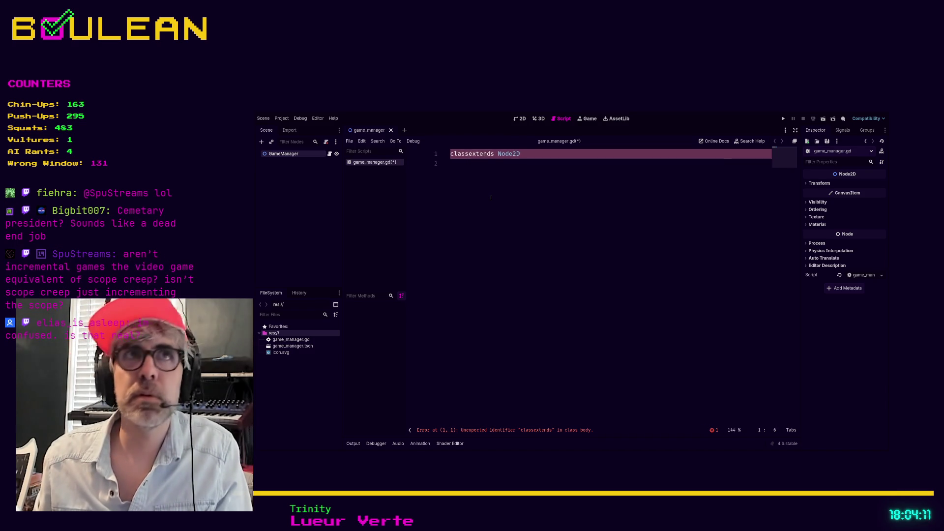
pyautogui.scroll(2, 490, 197)
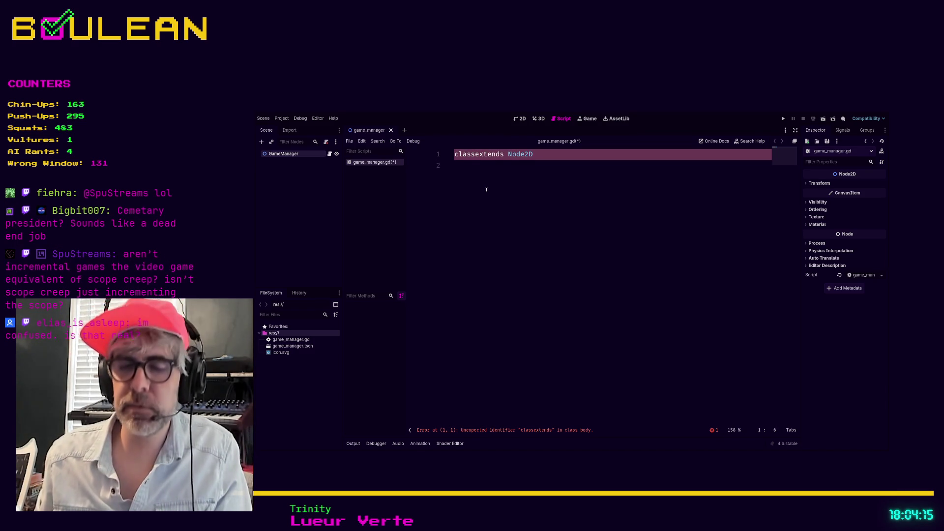
# Complete the line 'class_name GameManager' above extends Node2D and save the script
pyautogui.write('_name')
pyautogui.press('Return')
pyautogui.press('Left')
pyautogui.write('ameManager')
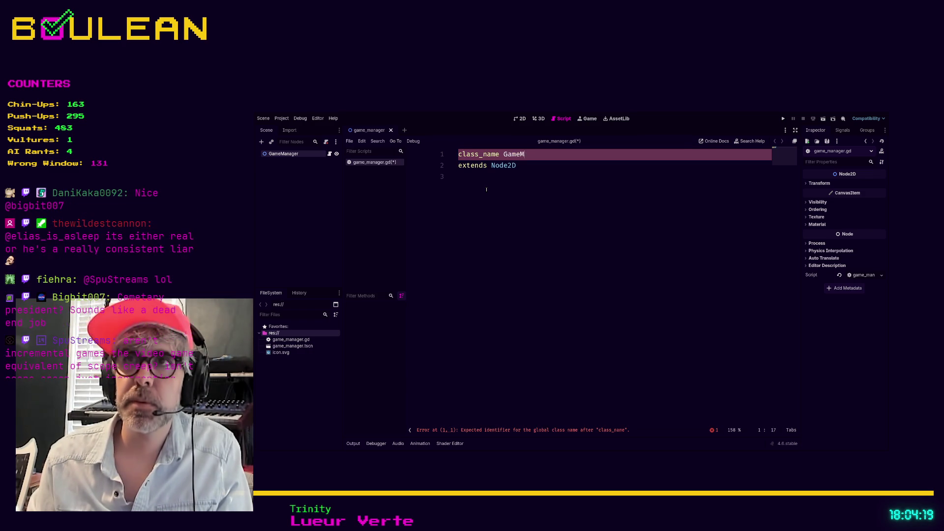
pyautogui.hotkey('ctrl', 's')
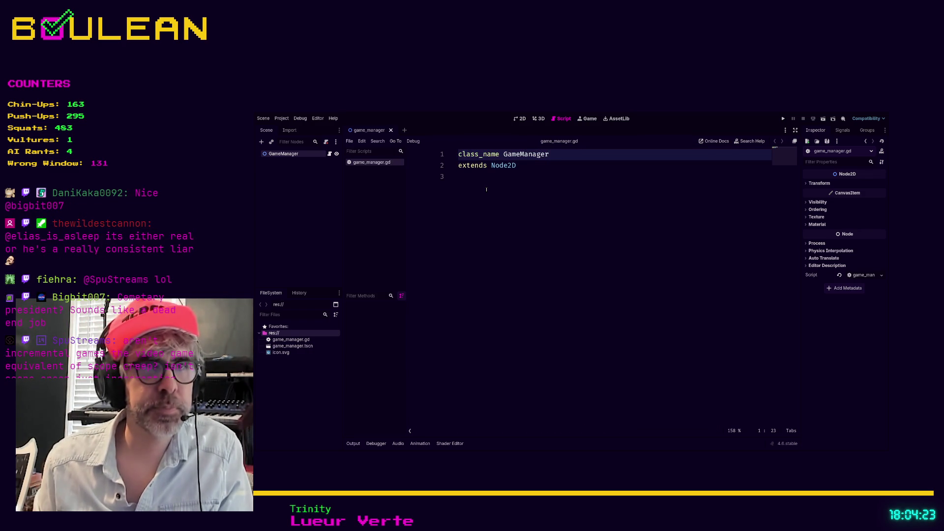
pyautogui.press('Down')
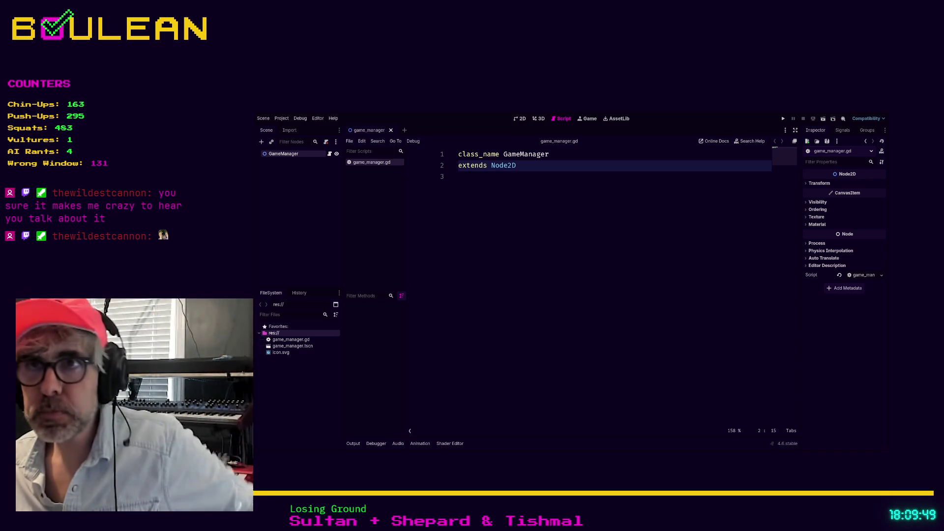
# Place the cursor on the empty line after extends Node2D in game_manager.gd
pyautogui.click(523, 181)
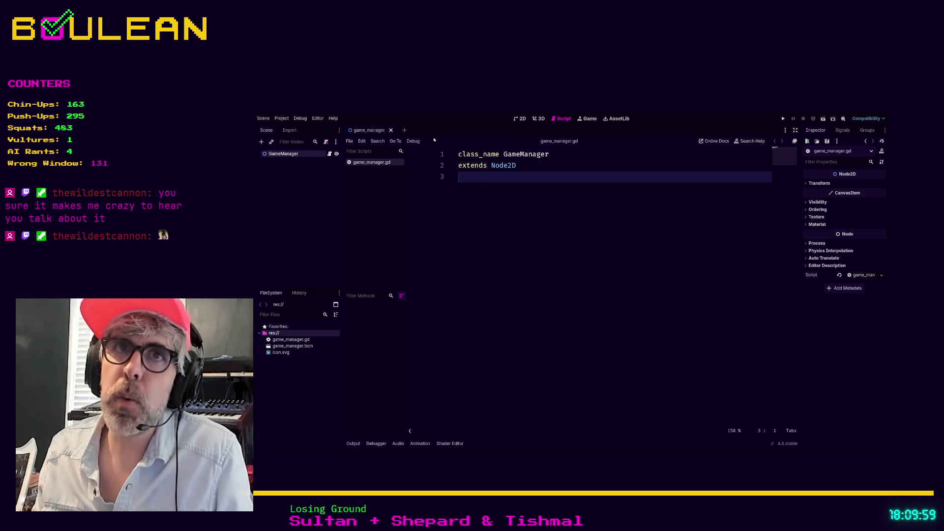
# Inspect the GameManager node's properties, then deselect it
pyautogui.click(301, 154)
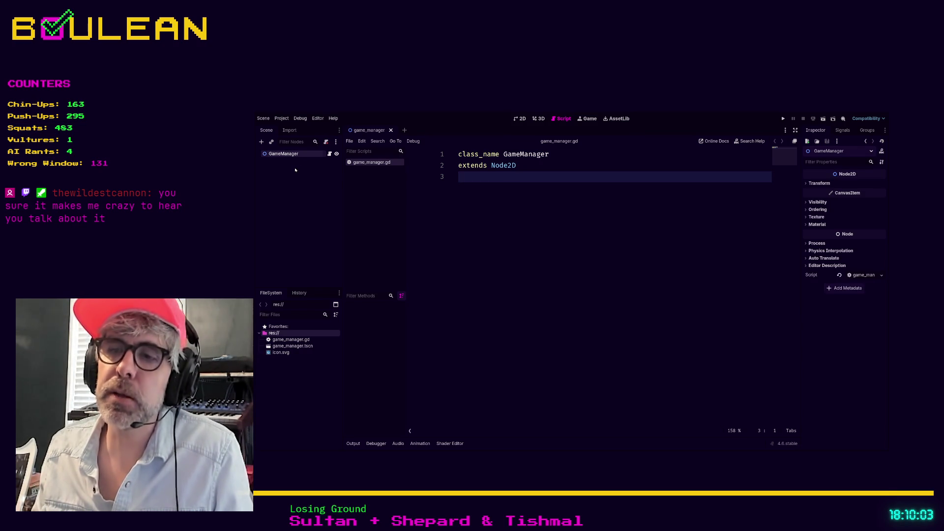
pyautogui.click(300, 173)
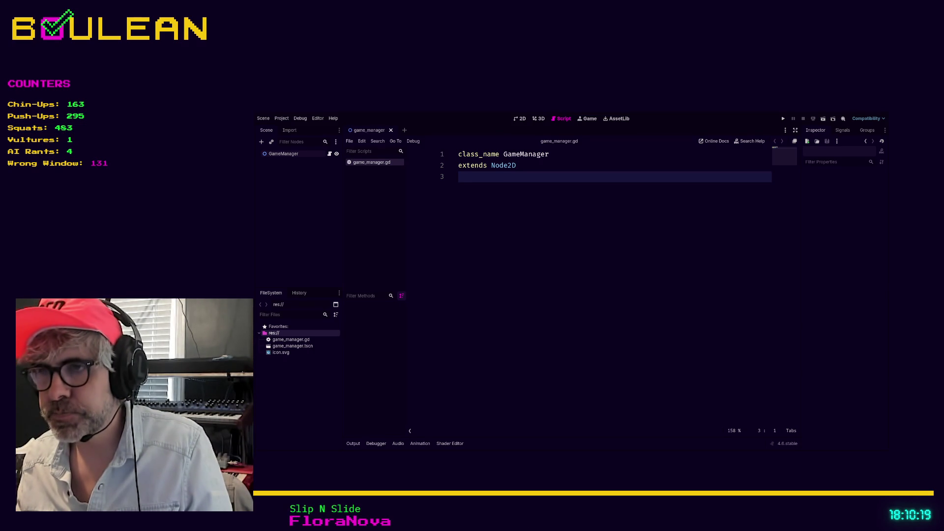
pyautogui.scroll(3, 453, 276)
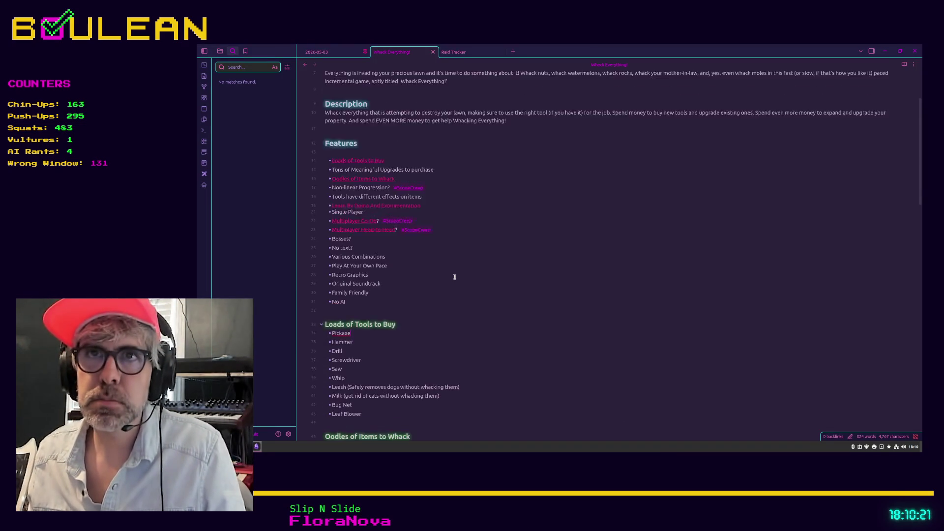
# Zoom in the Obsidian interface and scroll through the Whack Everything features list
pyautogui.scroll(1, 455, 277)
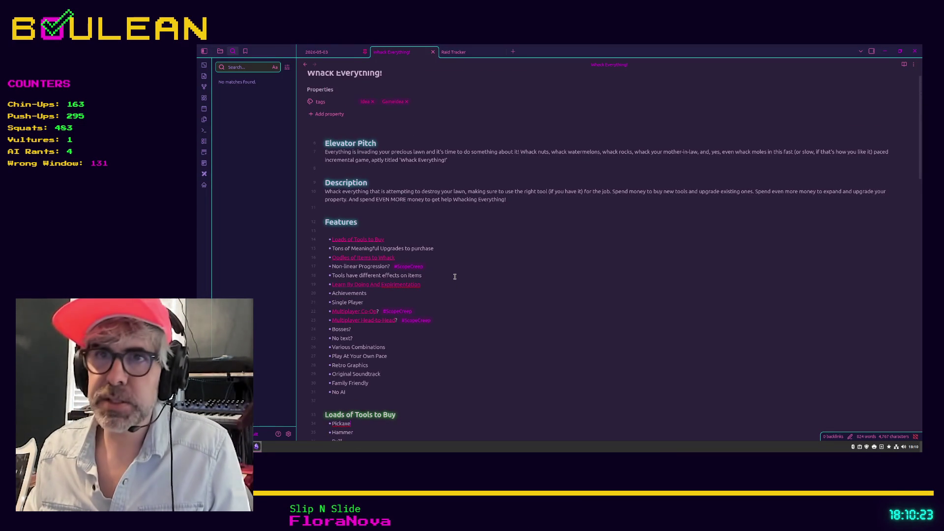
pyautogui.hotkey('ctrl', '=')
pyautogui.hotkey('ctrl', '=')
pyautogui.hotkey('ctrl', '=')
pyautogui.hotkey('ctrl', '=')
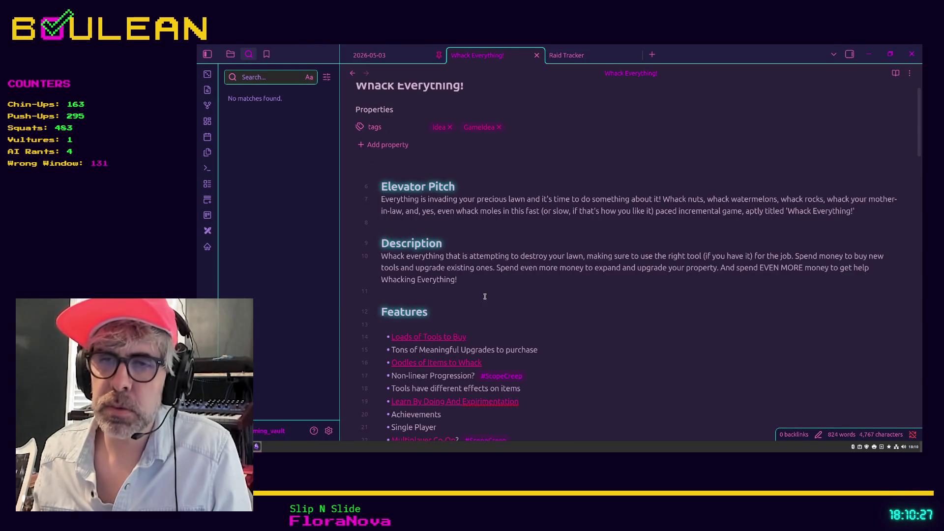
pyautogui.scroll(-10, 485, 297)
pyautogui.scroll(-5, 476, 287)
pyautogui.scroll(-5, 469, 291)
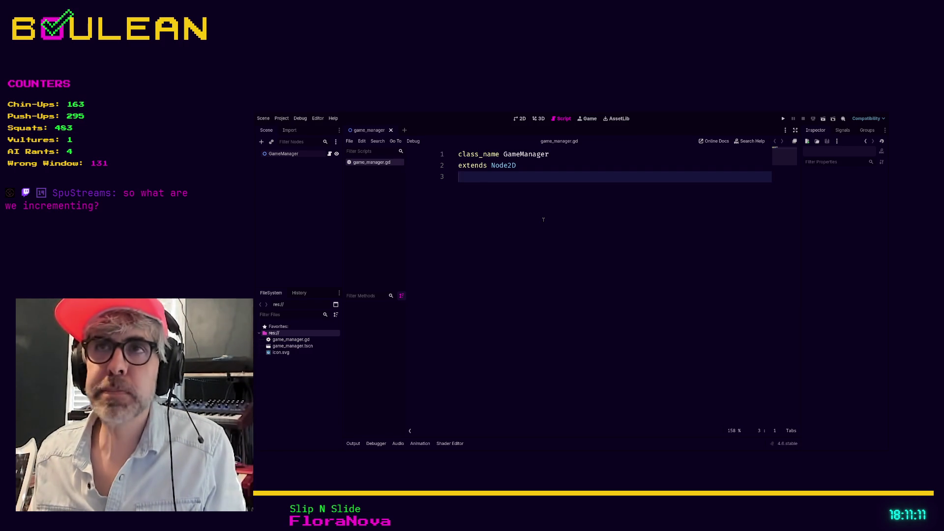
# Add a Node2D child under the GameManager root and name it GridBuilder
pyautogui.click(296, 154)
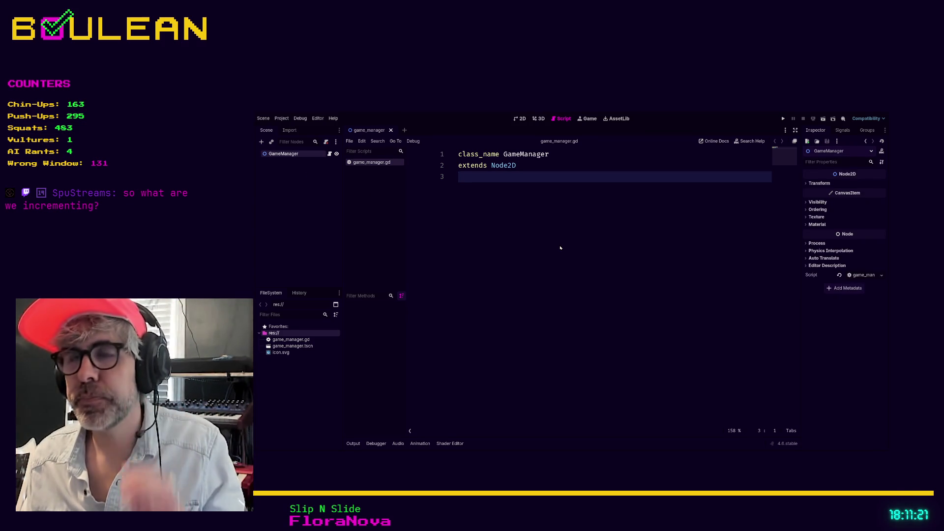
pyautogui.hotkey('ctrl', 'a')
pyautogui.press('Return')
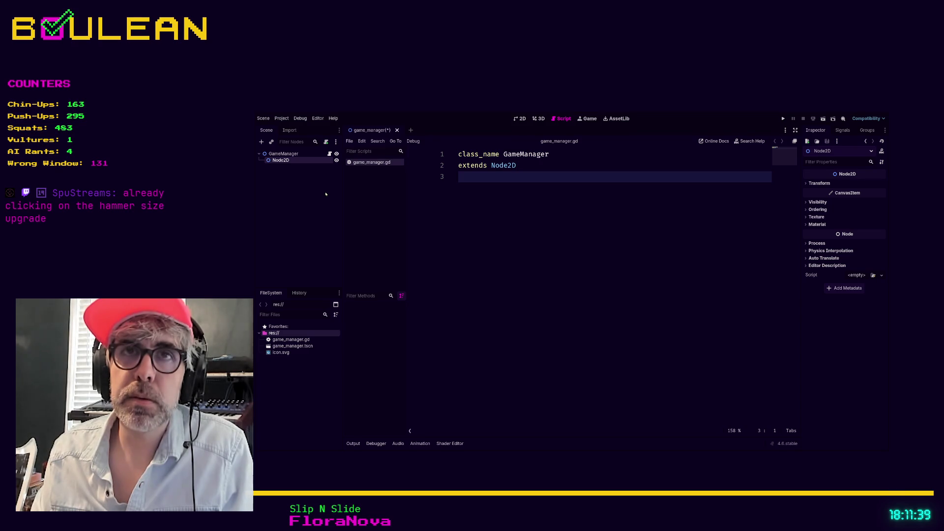
pyautogui.write('grid_builder')
pyautogui.press('Return')
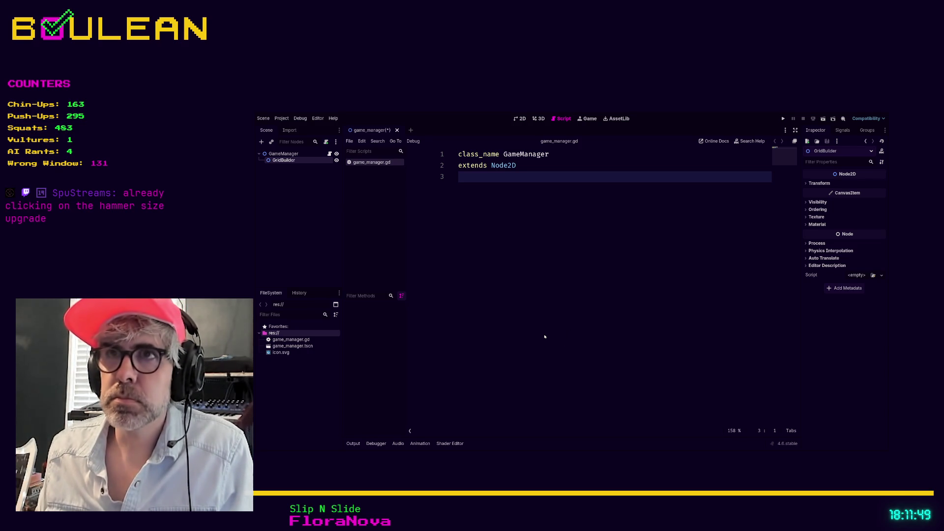
# Insert 'class_name GridBuilder' above extends Node2D in grid_builder.gd and save the script
pyautogui.press('Return')
pyautogui.press('Up')
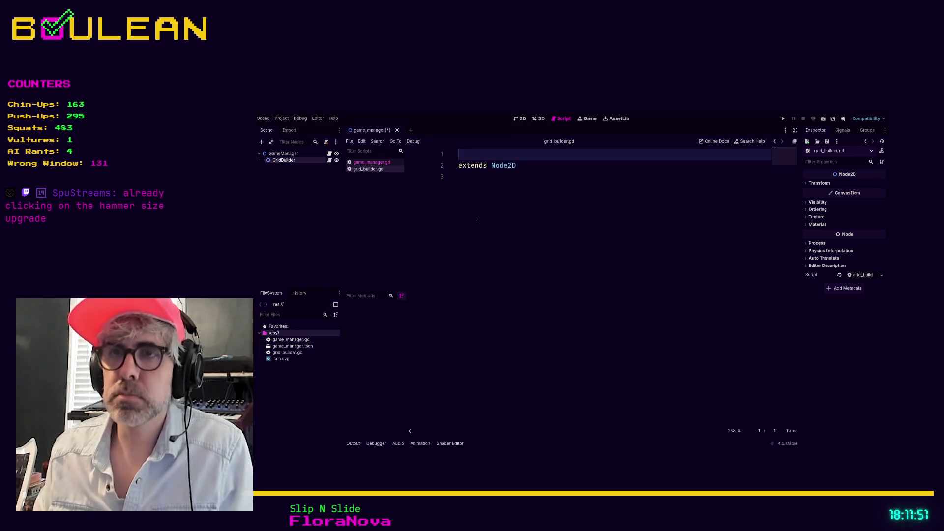
pyautogui.write('class_name GridBuui')
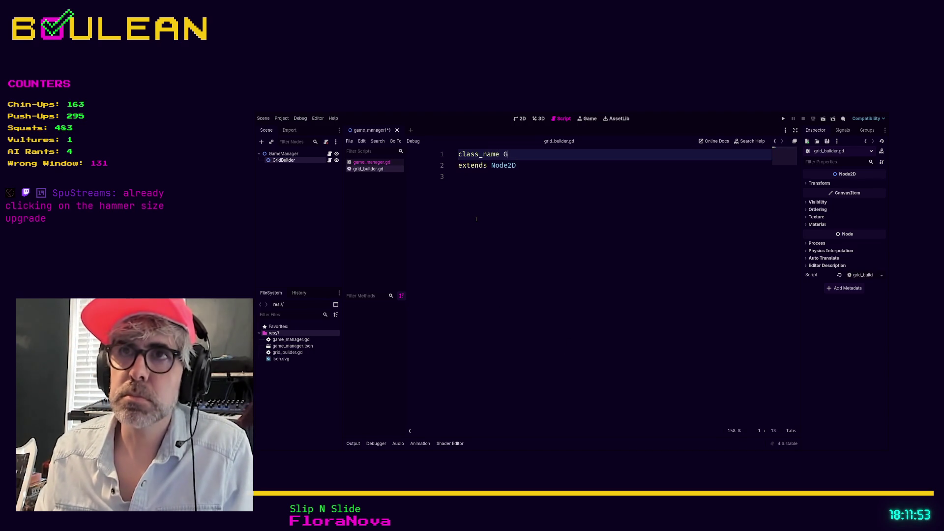
pyautogui.press('BackSpace')
pyautogui.write('ilder')
pyautogui.press('Down')
pyautogui.hotkey('ctrl', 's')
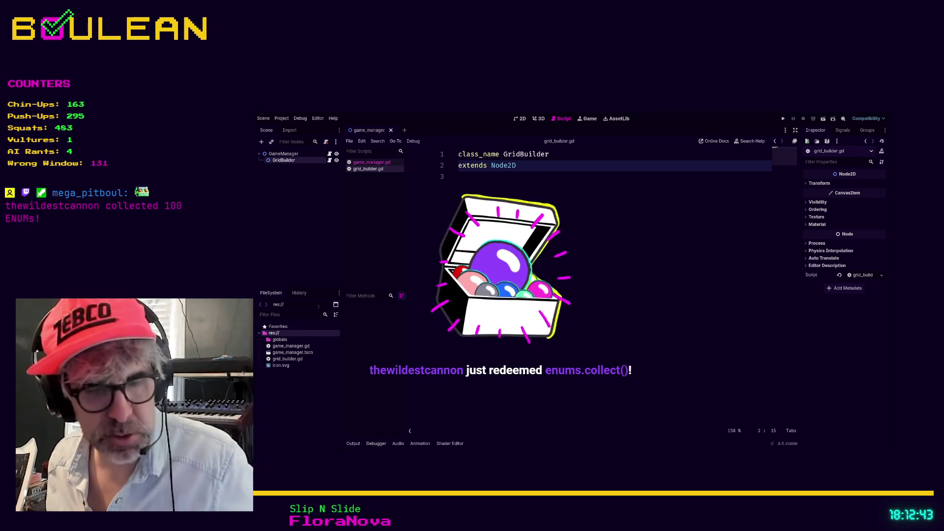
pyautogui.click(538, 179)
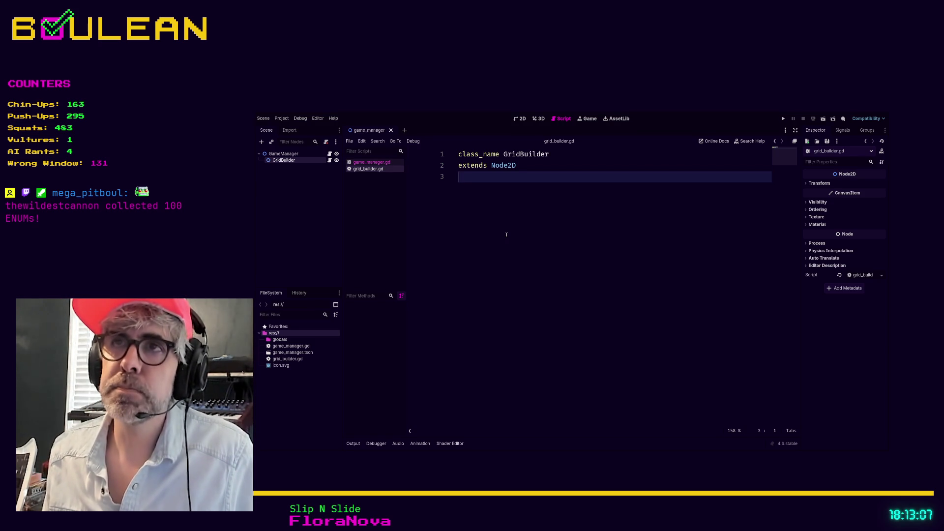
pyautogui.click(283, 339)
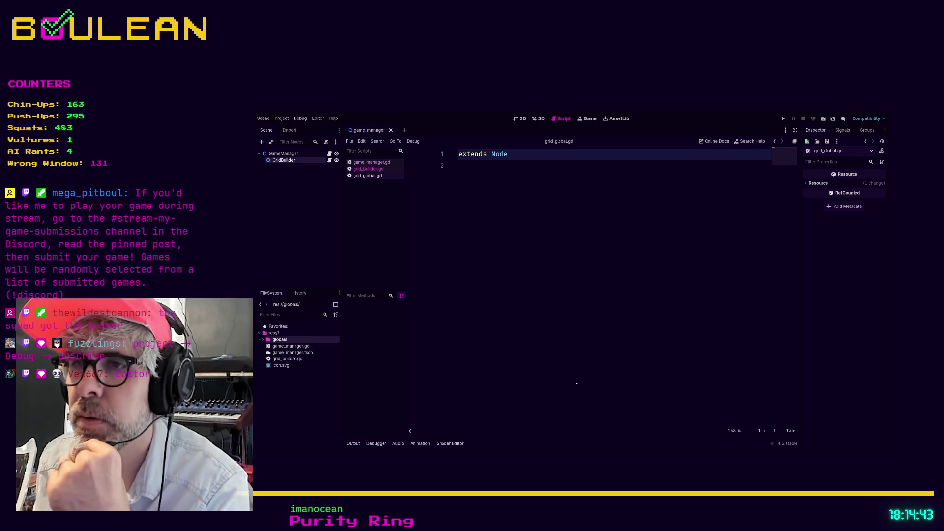
# Place the caret on the empty second line of grid_global.gd, below extends Node
pyautogui.click(558, 263)
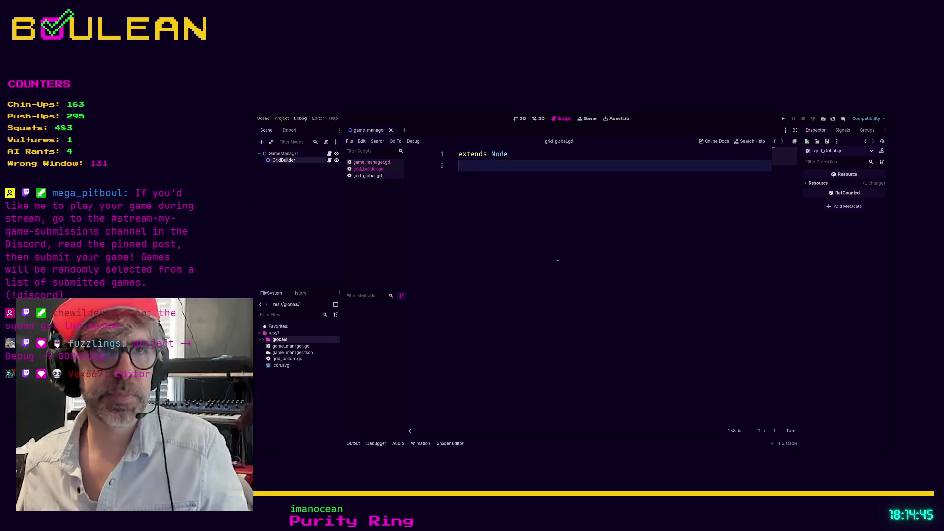